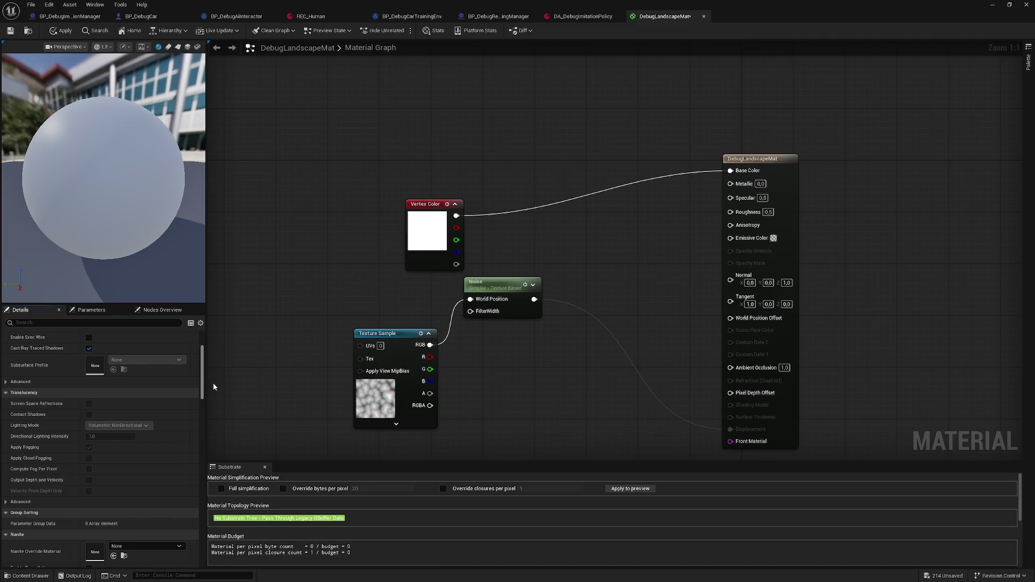
Move the Texture Sample node down and to the left of the other nodes.
drag(214, 387, 211, 363)
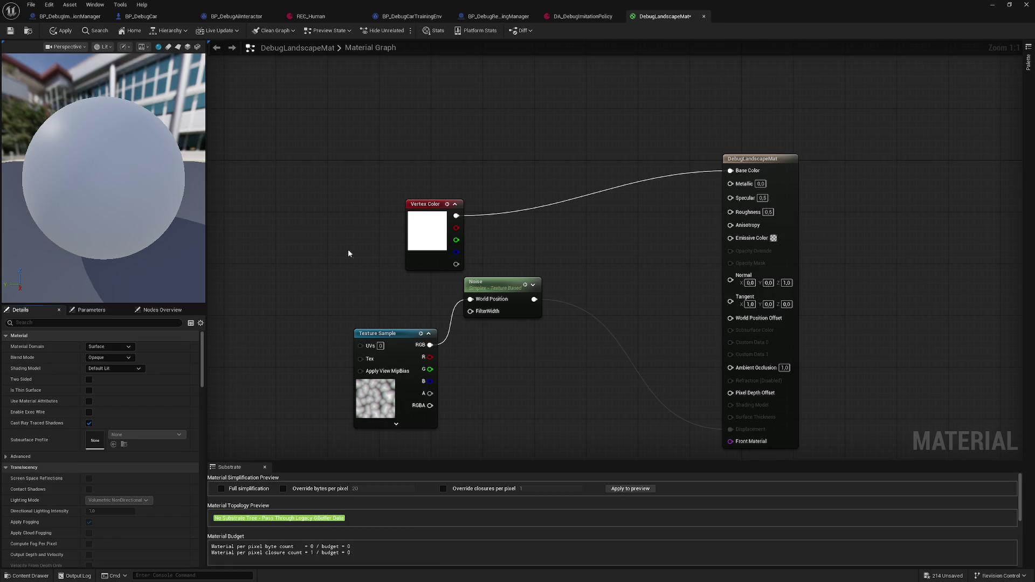
drag(350, 262, 347, 227)
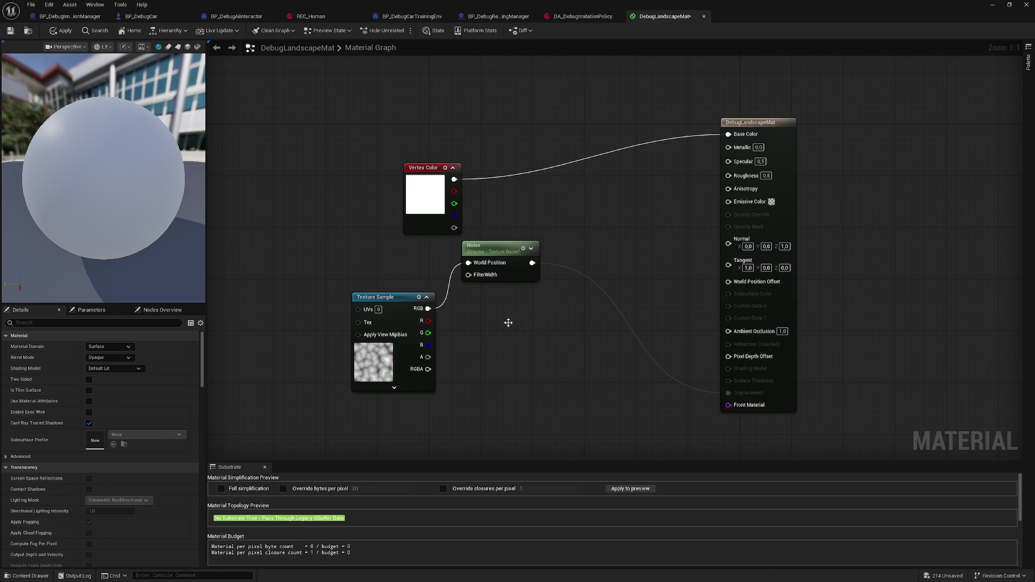
mouse_move(316, 143)
mouse_down()
mouse_move(474, 293)
mouse_move(420, 335)
mouse_up()
click(474, 293)
click(427, 322)
drag(536, 237, 522, 353)
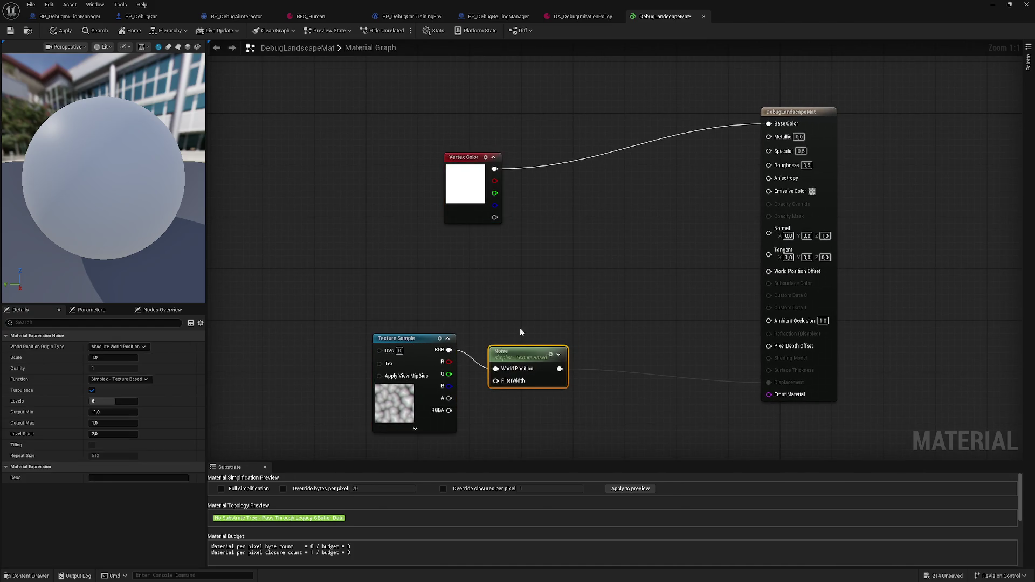
Delete the Noise and Vertex Color nodes along with their wires.
key(Delete)
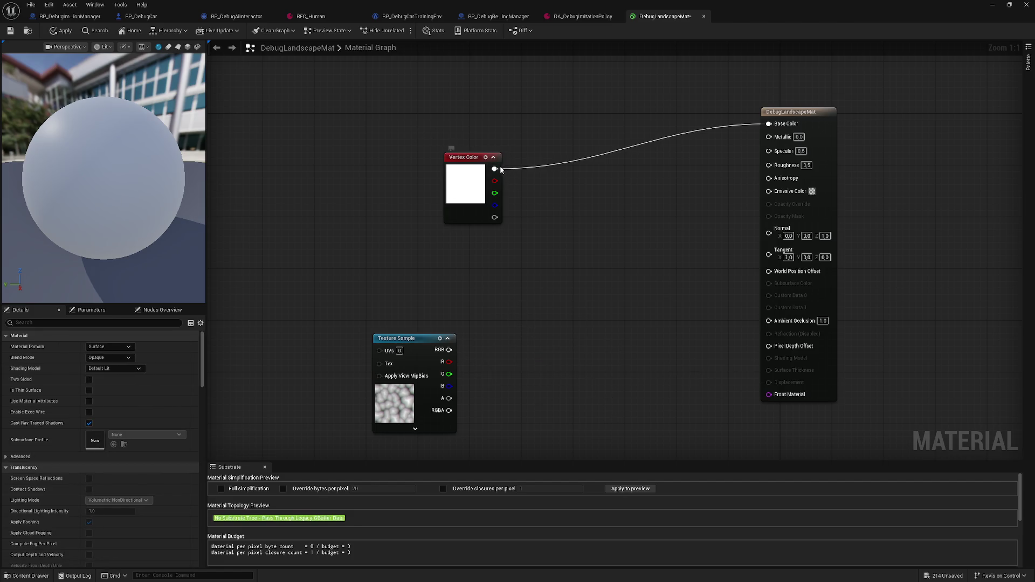
click(466, 157)
key(Delete)
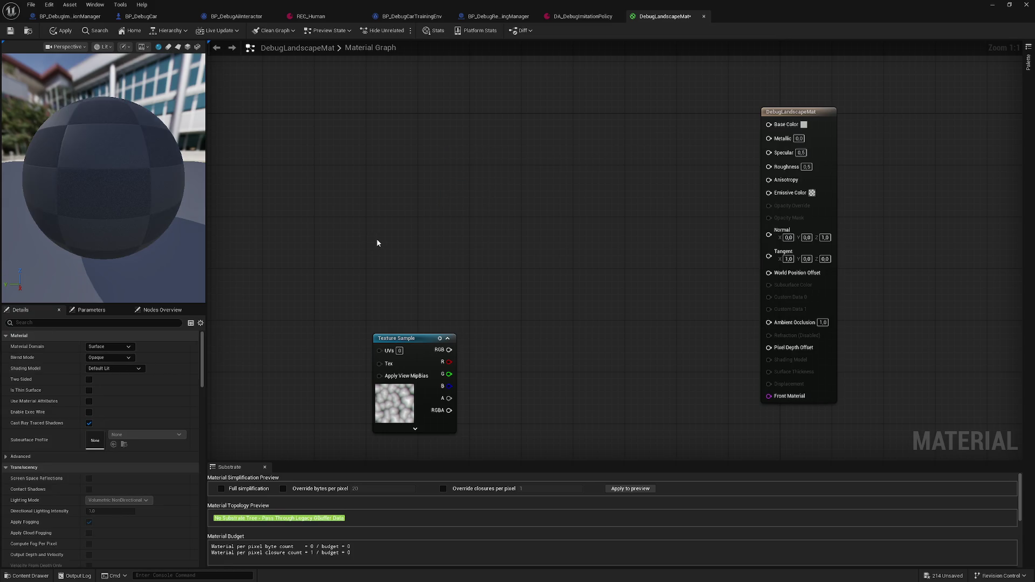
Add a fresh Vertex Color node through the 'vertex' node search, then minimize the material editor.
right_click(374, 241)
text(vertex)
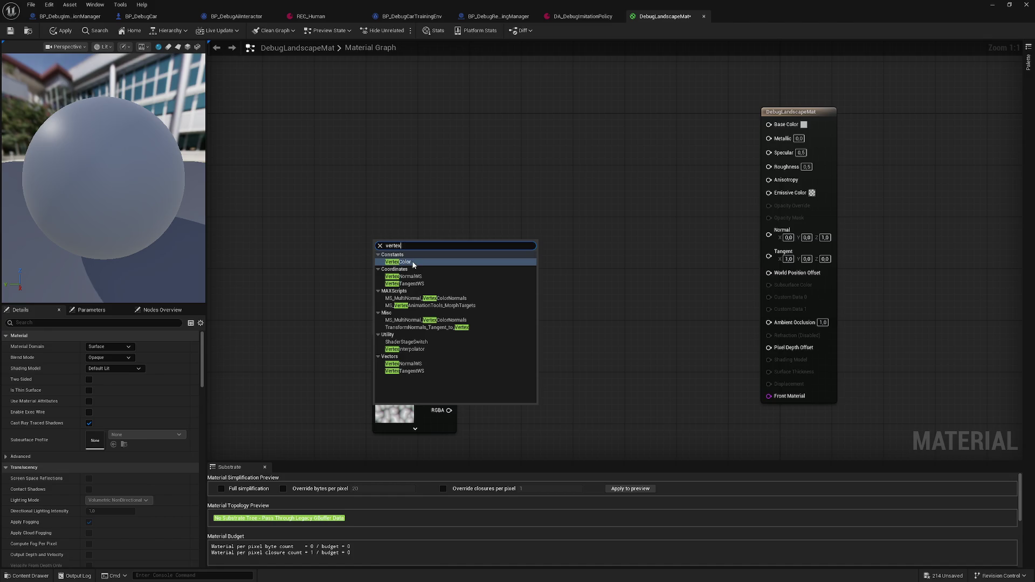
click(414, 263)
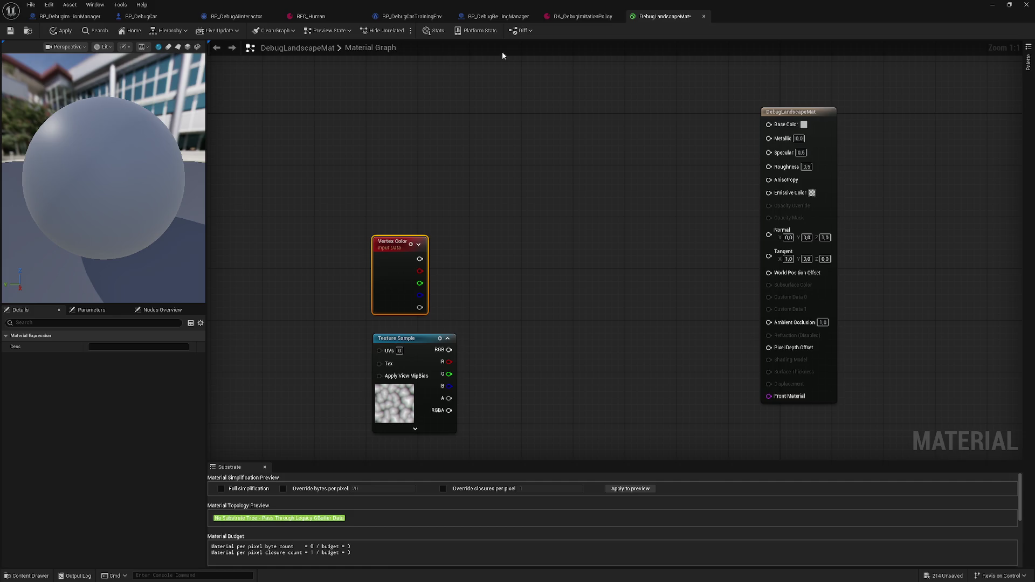
click(993, 4)
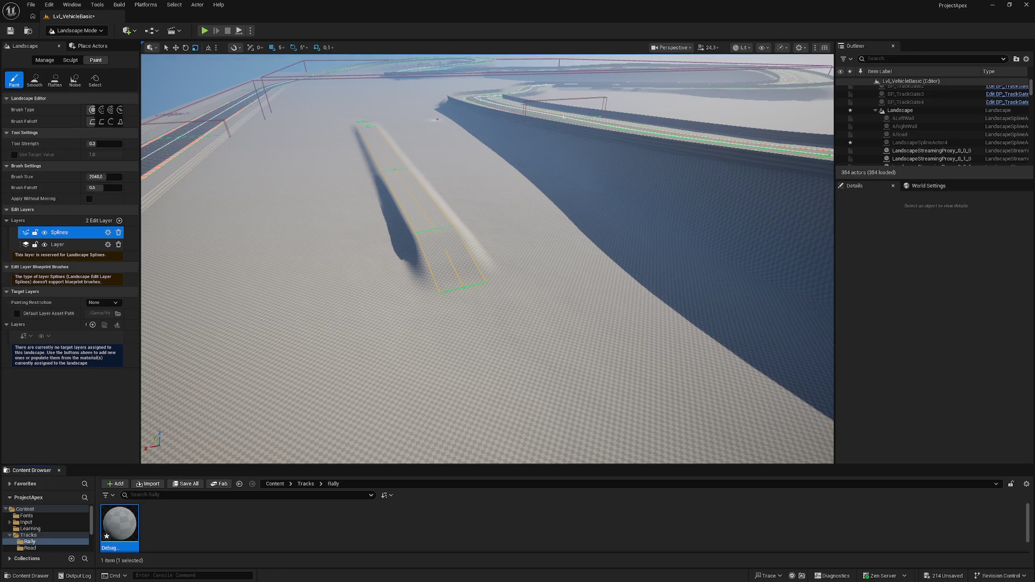
Rotate the level view, then reopen DebugLandscapeMat from the Content Browser's Tracks/Rally folder.
mouse_move(273, 217)
mouse_down()
mouse_move(253, 232)
mouse_move(205, 426)
mouse_up()
double_click(125, 527)
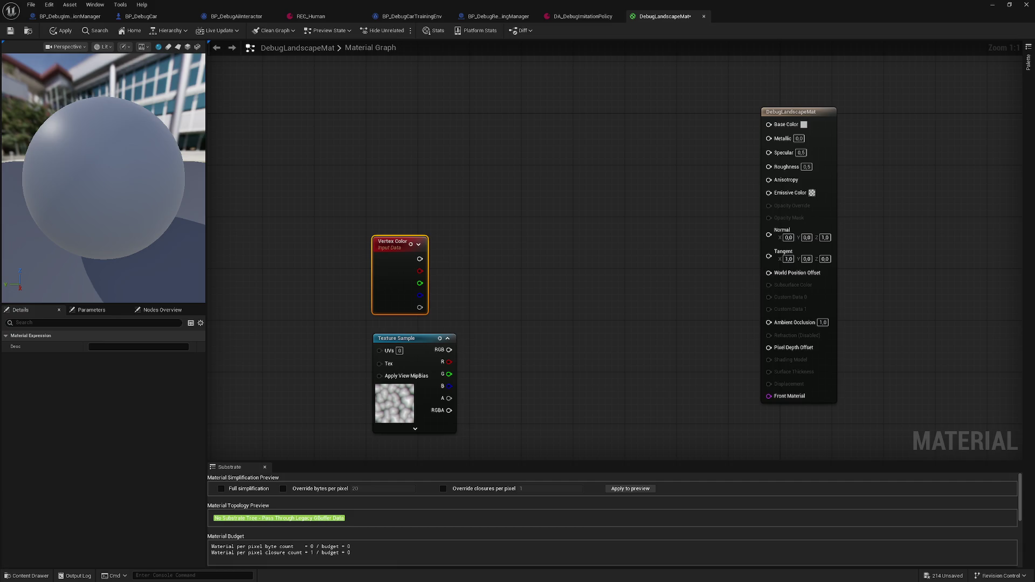
Add a LandscapeLayerBlend node through the 'land' node search, then minimize the material editor.
right_click(612, 269)
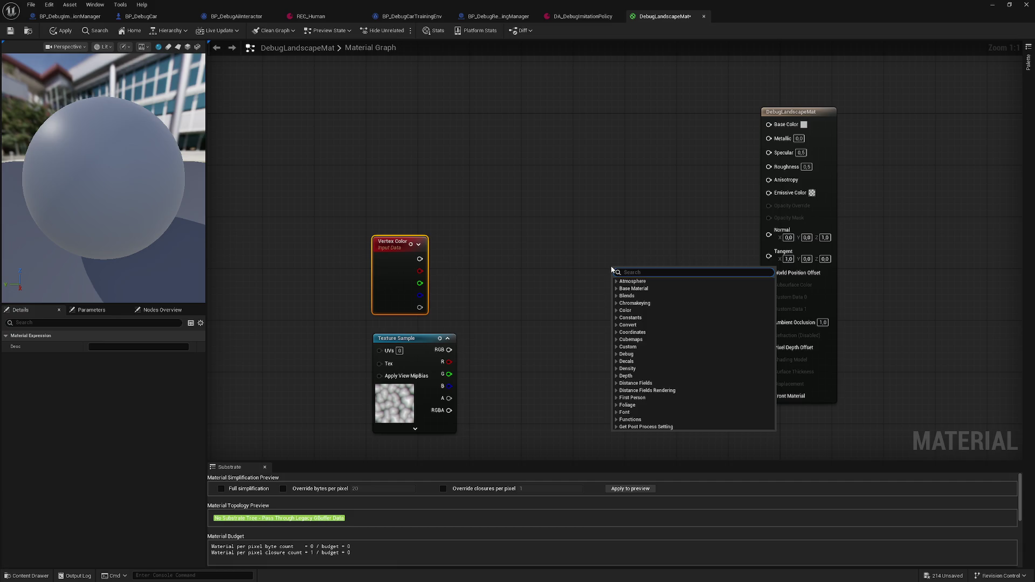
text(land)
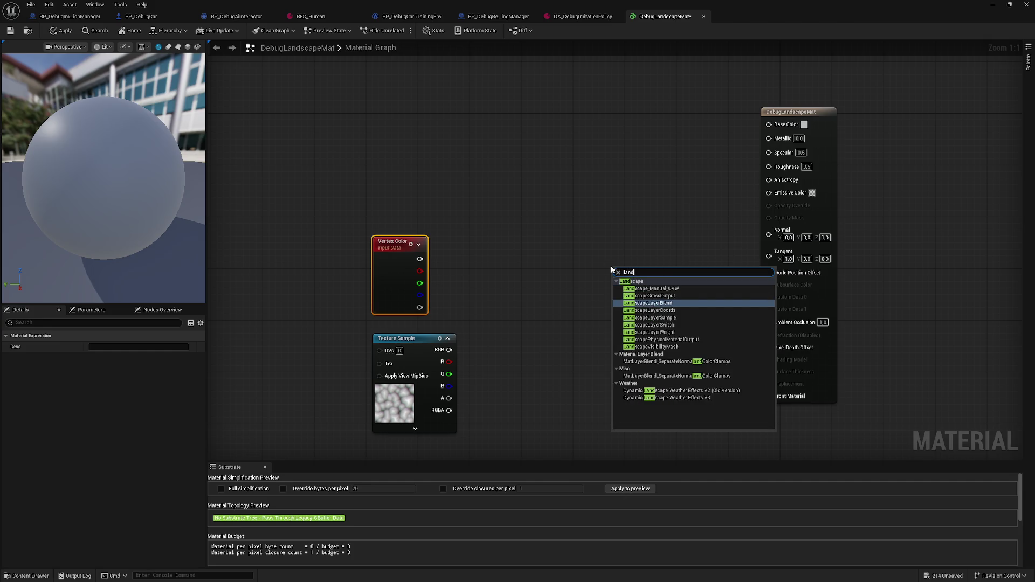
click(678, 303)
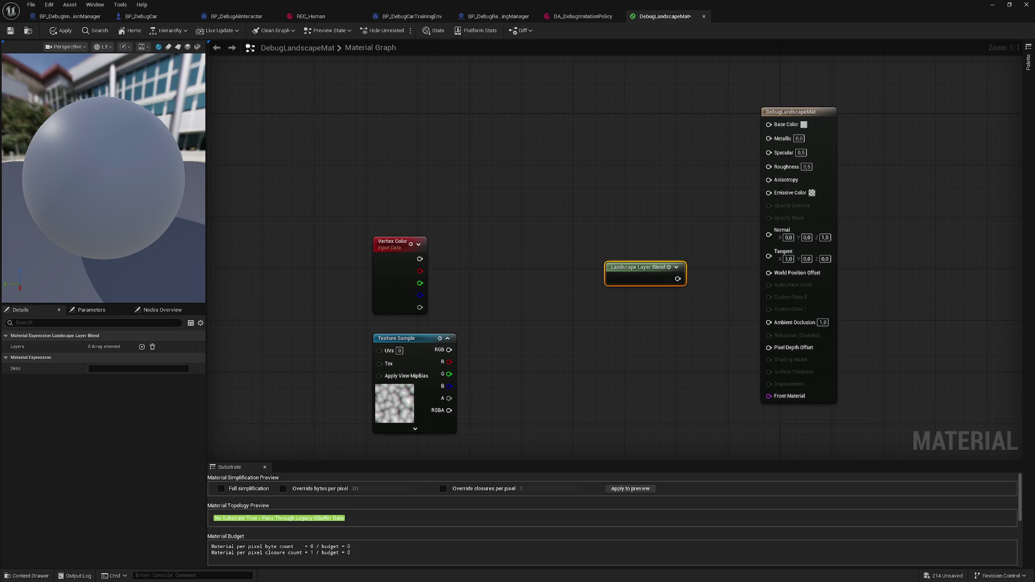
scroll(363, 209, down, 3)
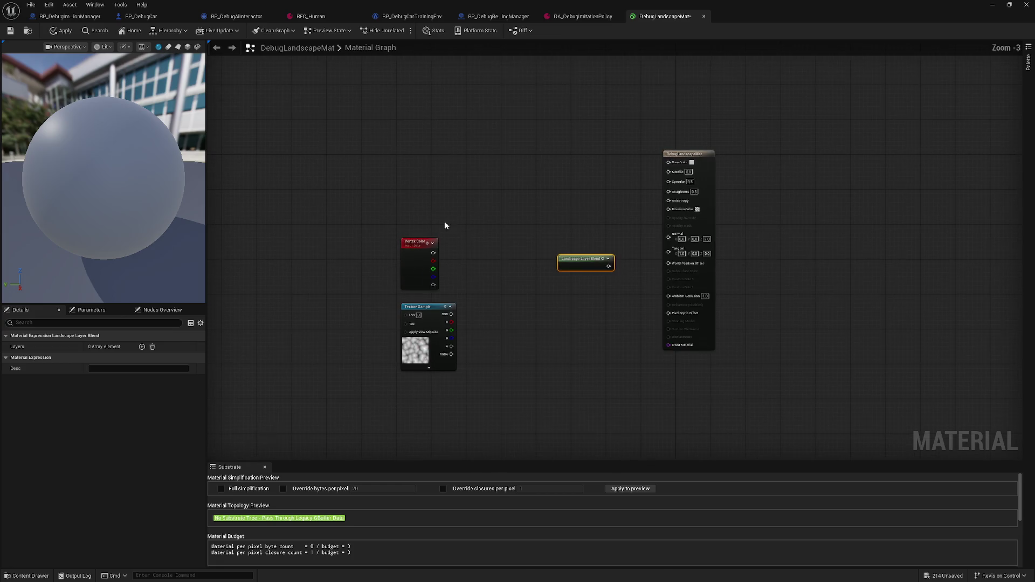
scroll(409, 208, up, 2)
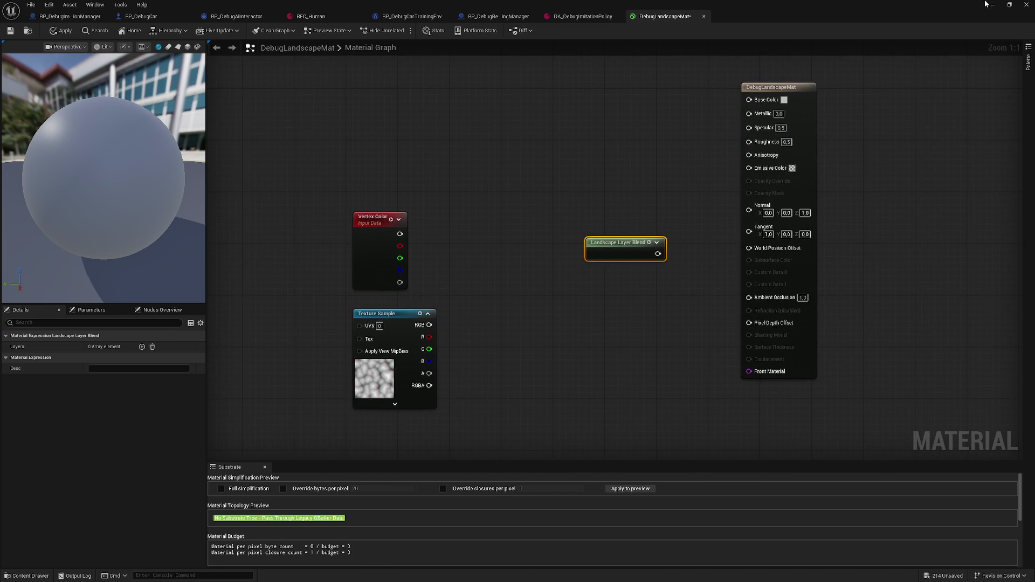
click(992, 5)
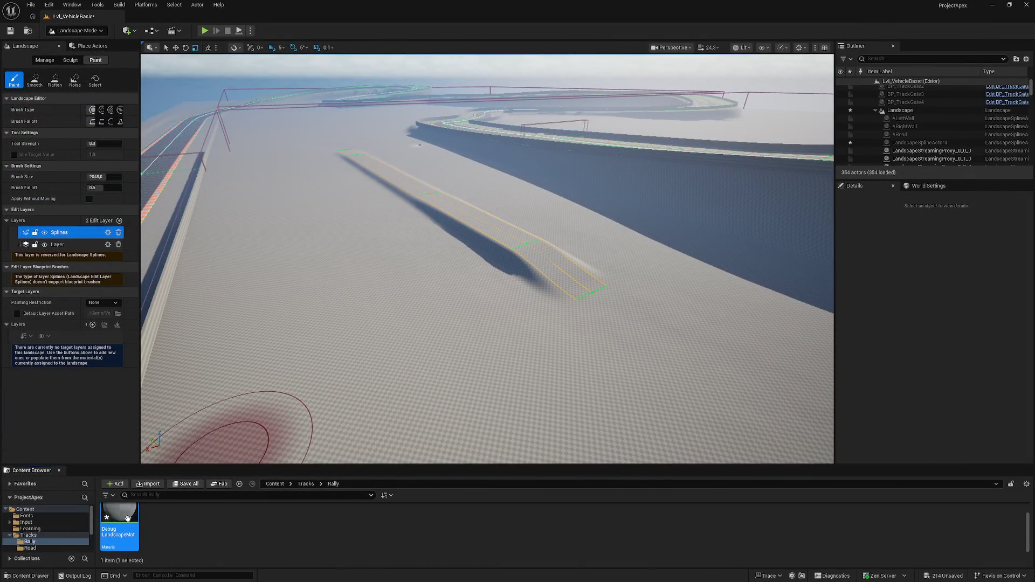
Go to the top-level Content folder in the Content Browser and bring up the Quick Add list.
scroll(43, 528, down, 2)
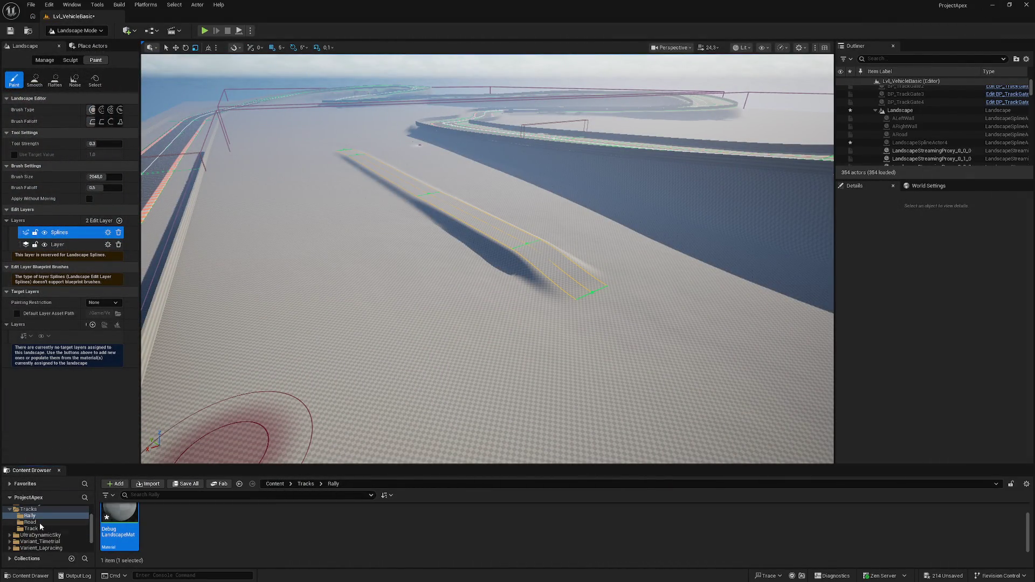
scroll(43, 526, down, 1)
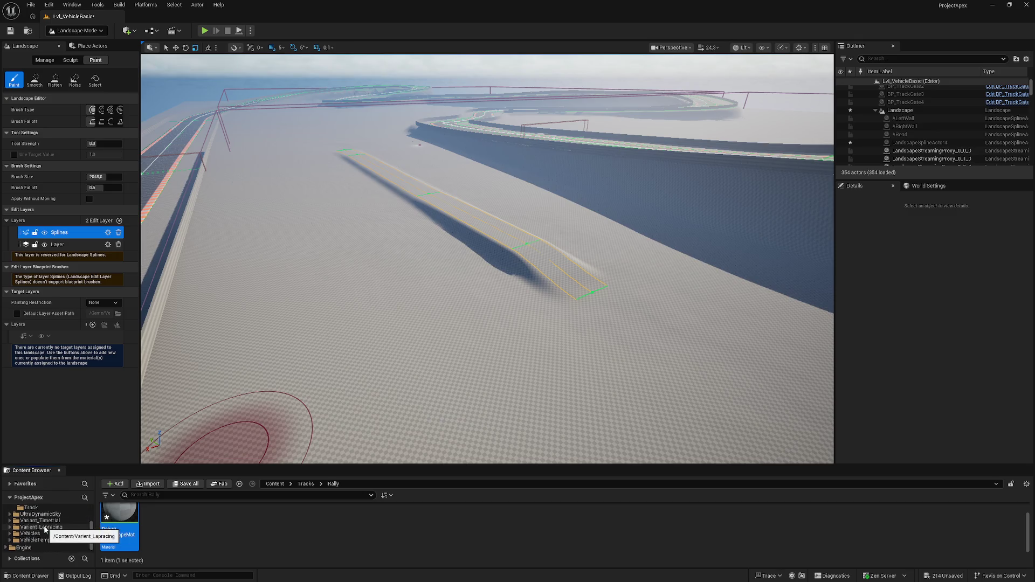
scroll(50, 525, up, 3)
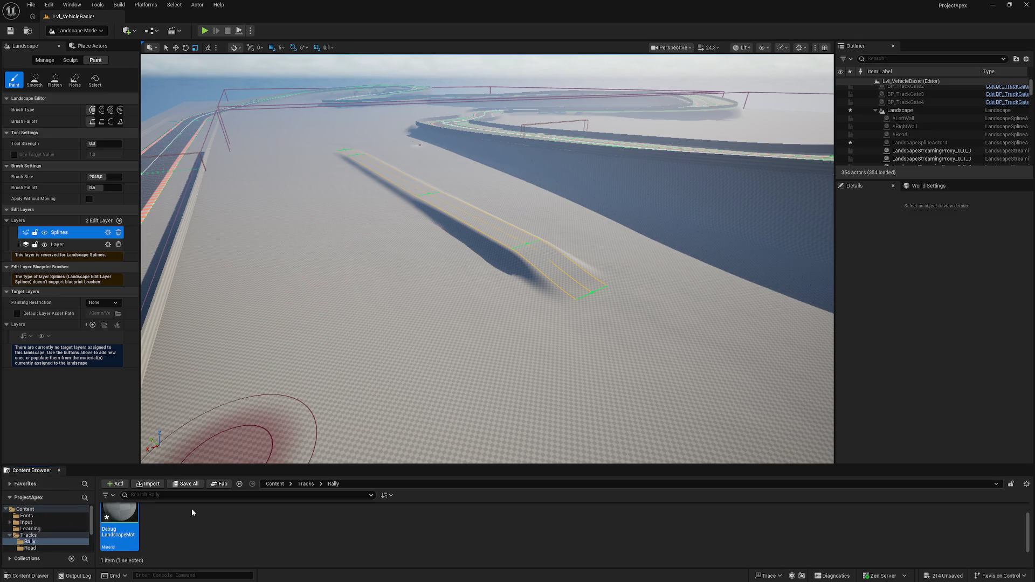
click(275, 484)
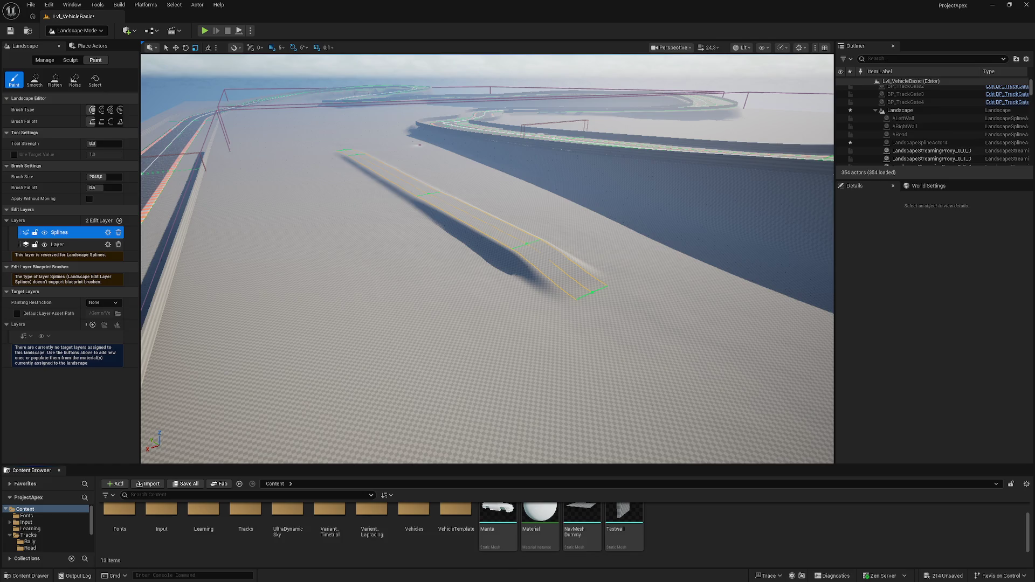
click(128, 31)
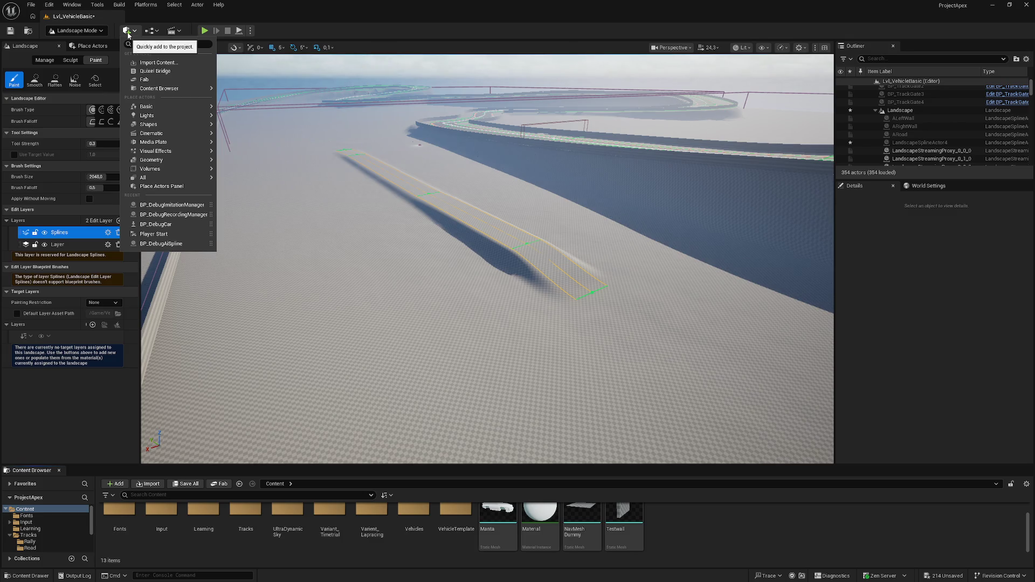
Launch Quixel Bridge from Quick Add and allow its network access through the firewall.
click(169, 73)
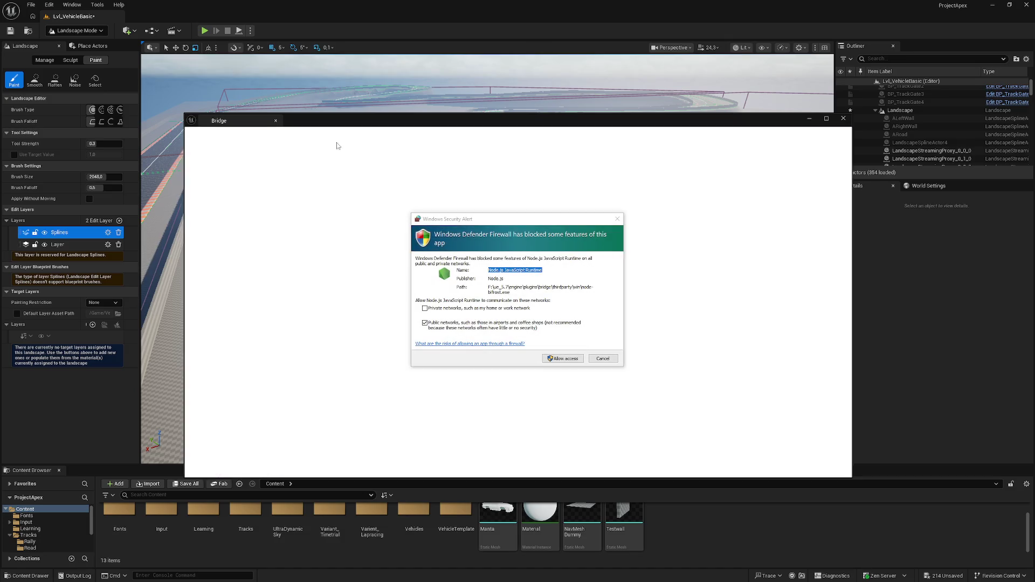
click(571, 362)
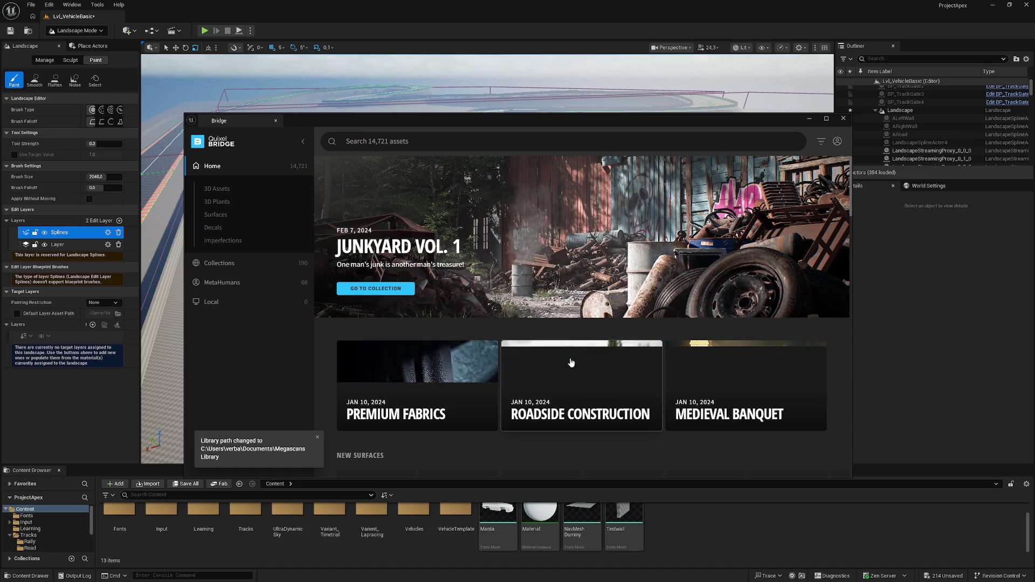
scroll(492, 275, down, 3)
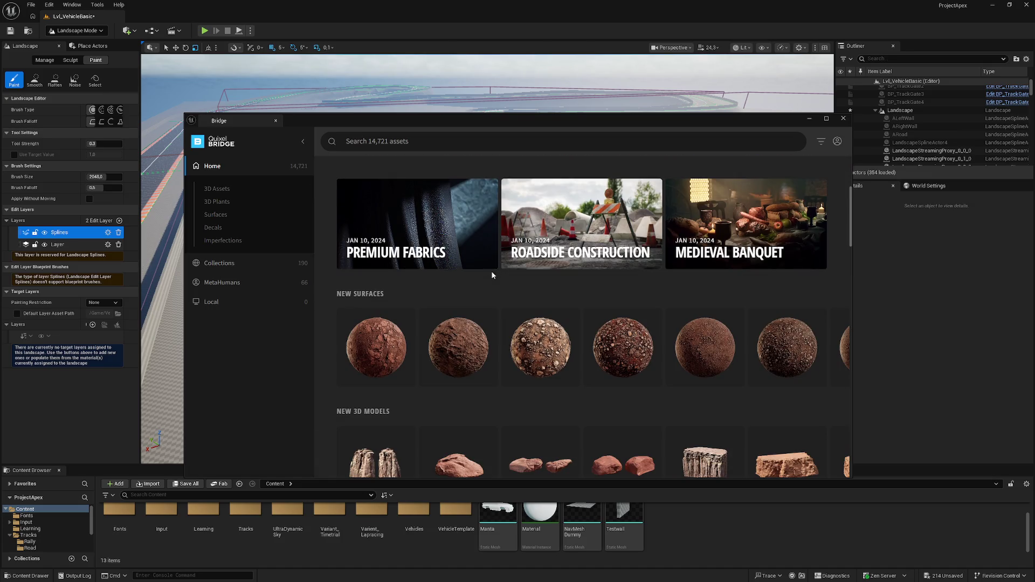
scroll(785, 350, down, 3)
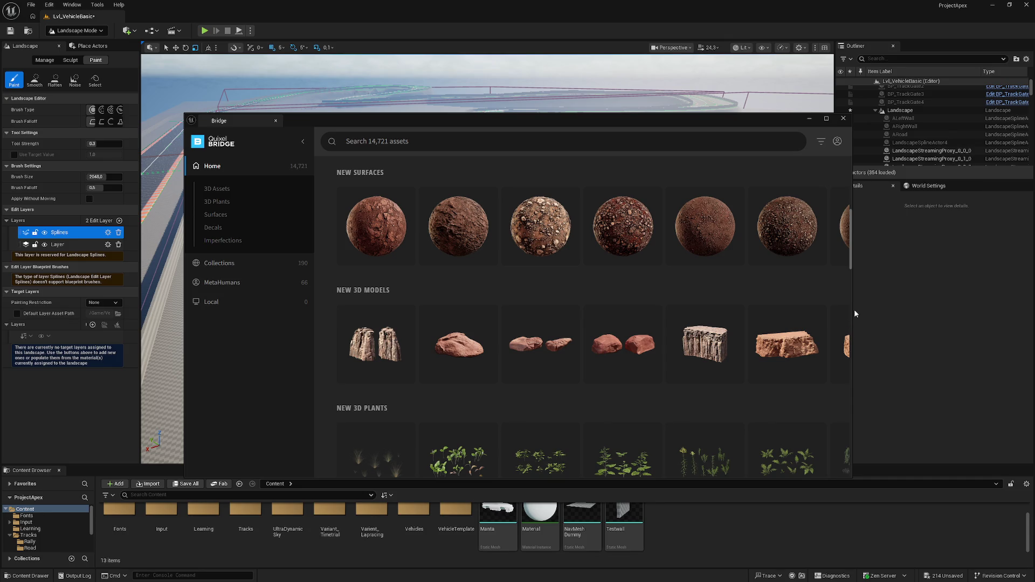
Narrow the Bridge window slightly and scroll the Home page down to the asset types.
drag(853, 309, 841, 311)
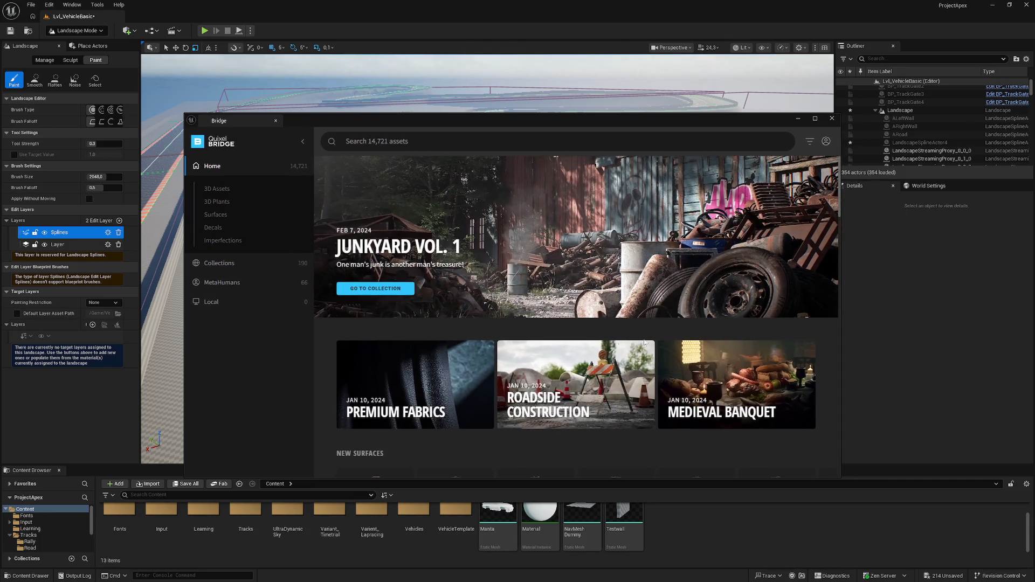
scroll(525, 383, down, 10)
scroll(525, 383, up, 5)
scroll(525, 383, down, 5)
scroll(513, 374, down, 8)
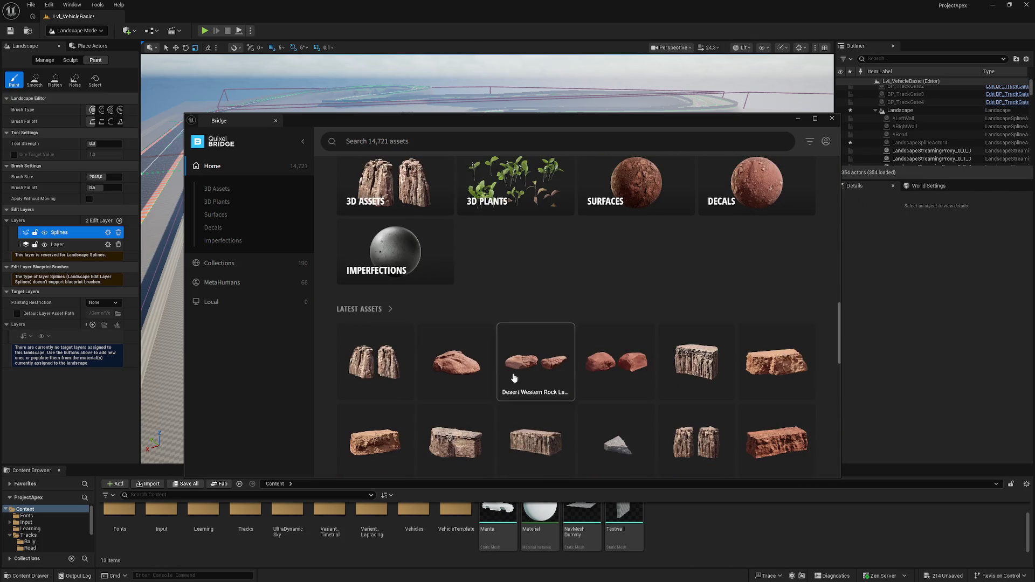
scroll(513, 373, up, 2)
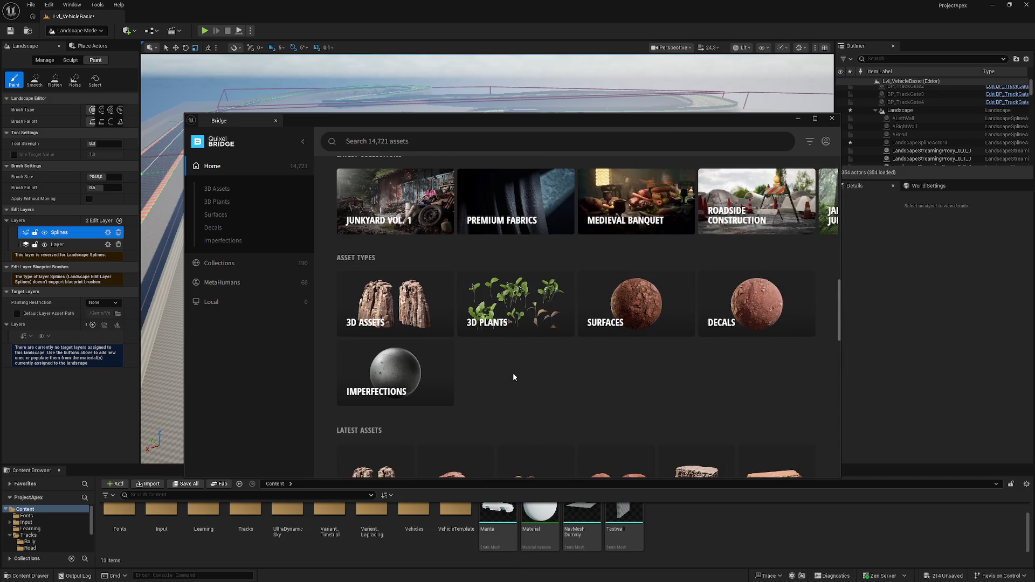
Open the Surfaces asset category in Bridge and browse its subcategories.
click(625, 303)
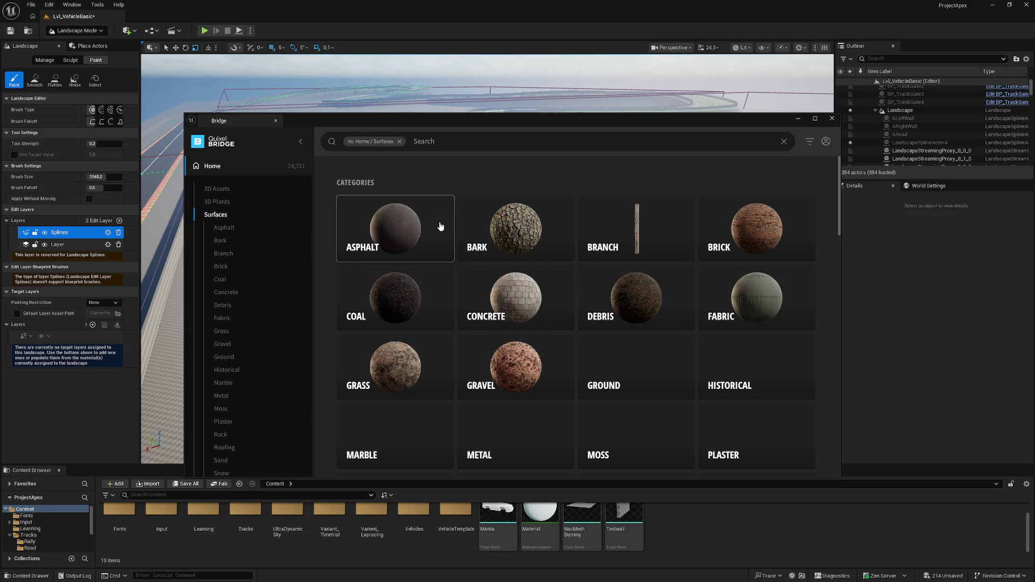
scroll(442, 226, down, 2)
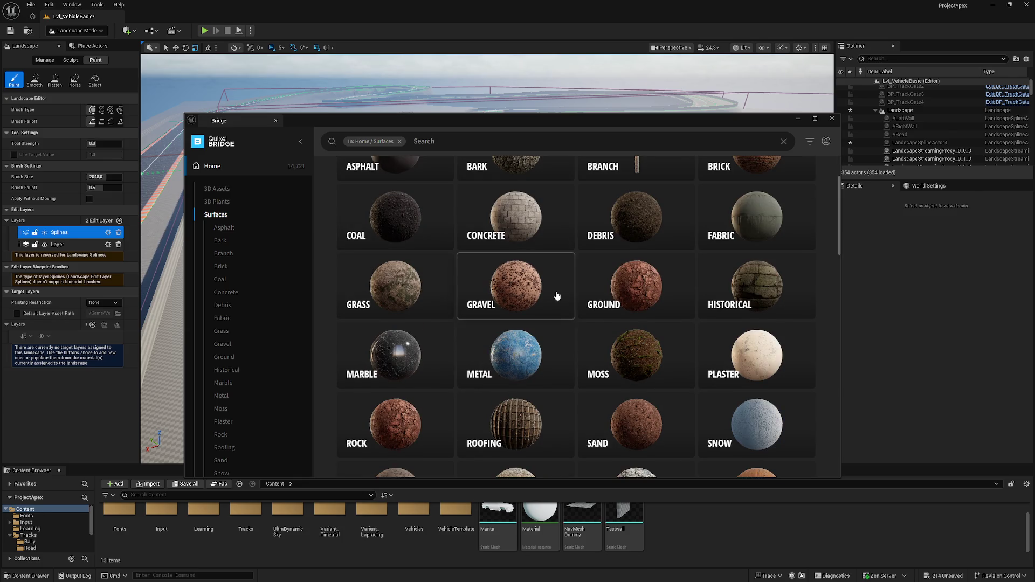
scroll(624, 287, down, 1)
scroll(624, 288, down, 3)
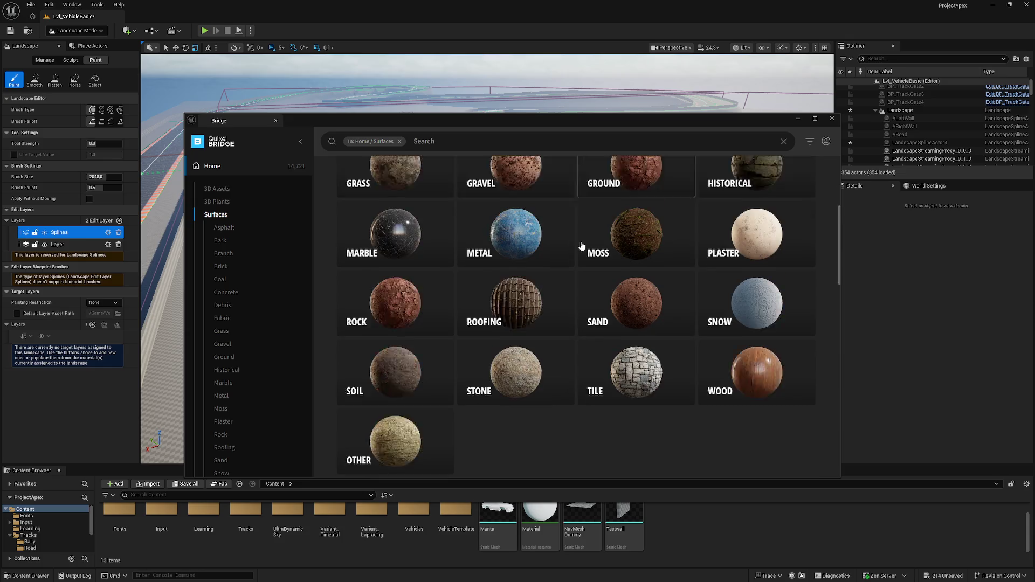
scroll(585, 256, up, 2)
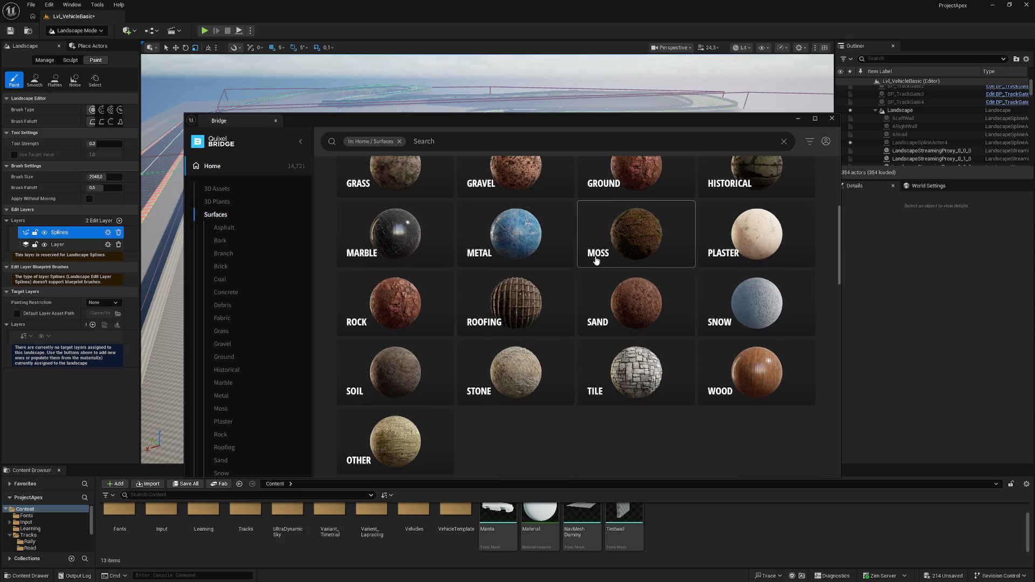
Open the Gravel category and scroll down to open the Gravel on Soil surface's details.
click(527, 204)
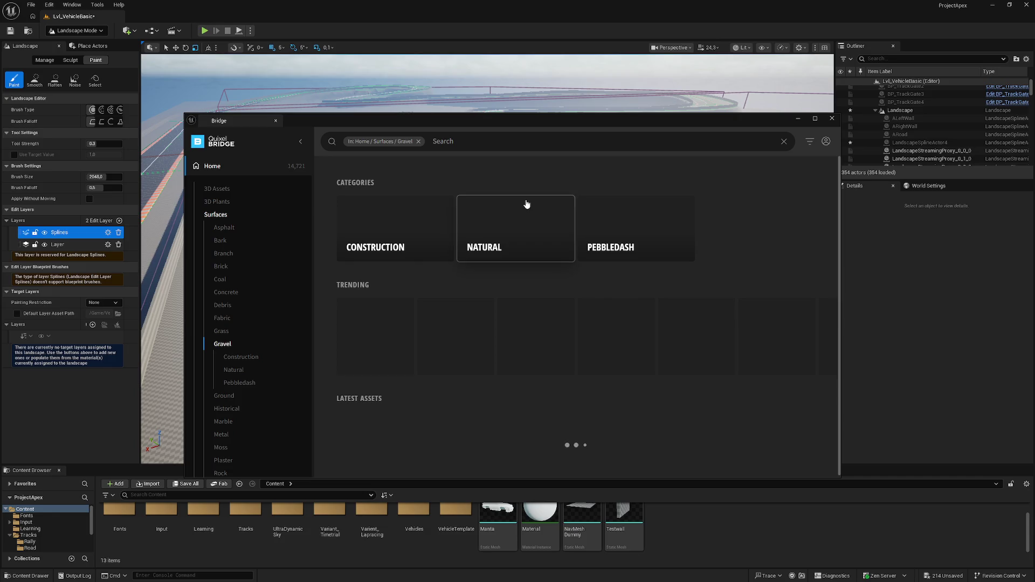
scroll(523, 331, down, 3)
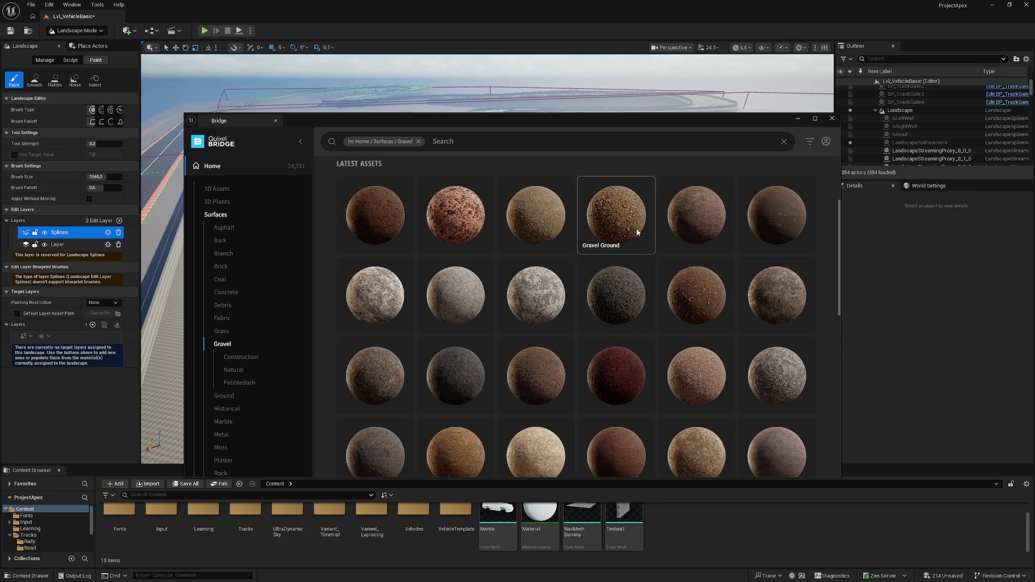
scroll(596, 374, down, 2)
scroll(596, 373, down, 5)
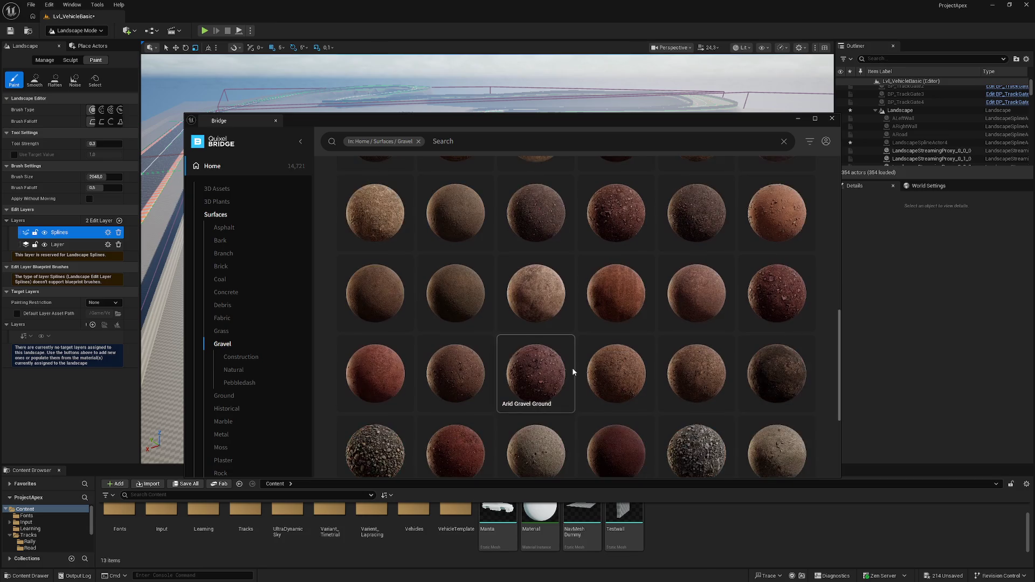
scroll(574, 365, down, 1)
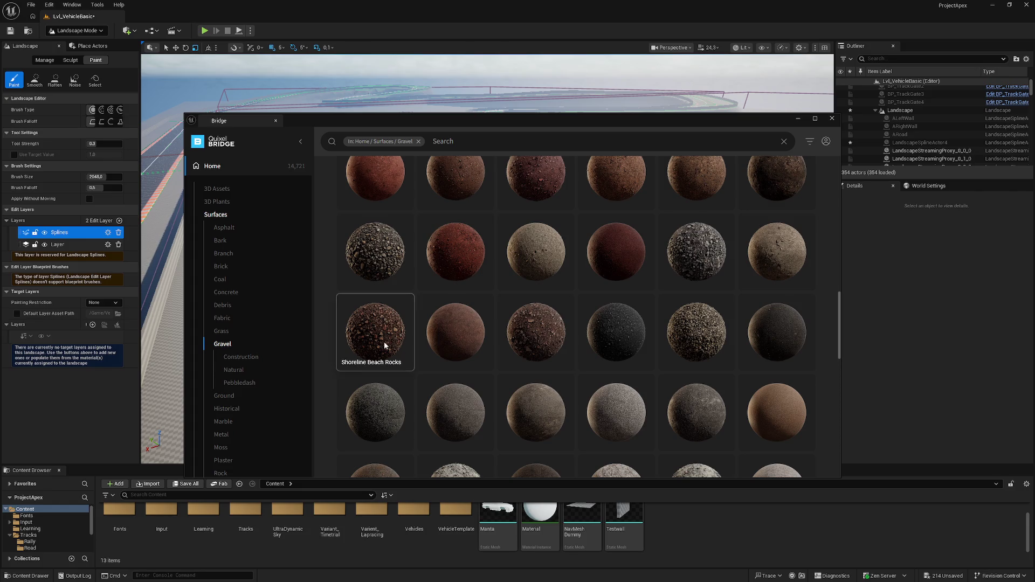
scroll(540, 338, down, 1)
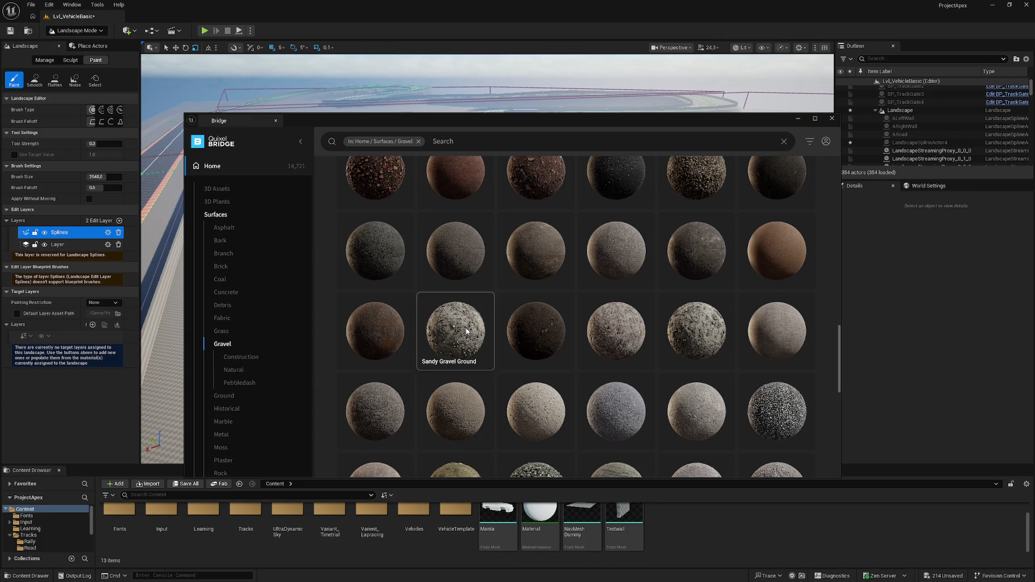
scroll(466, 329, down, 4)
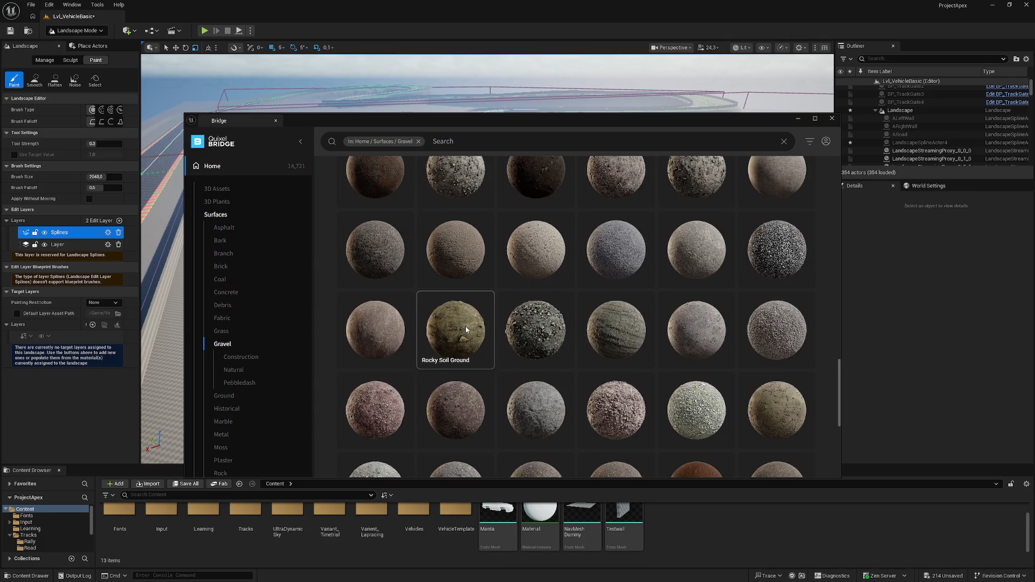
scroll(466, 327, down, 3)
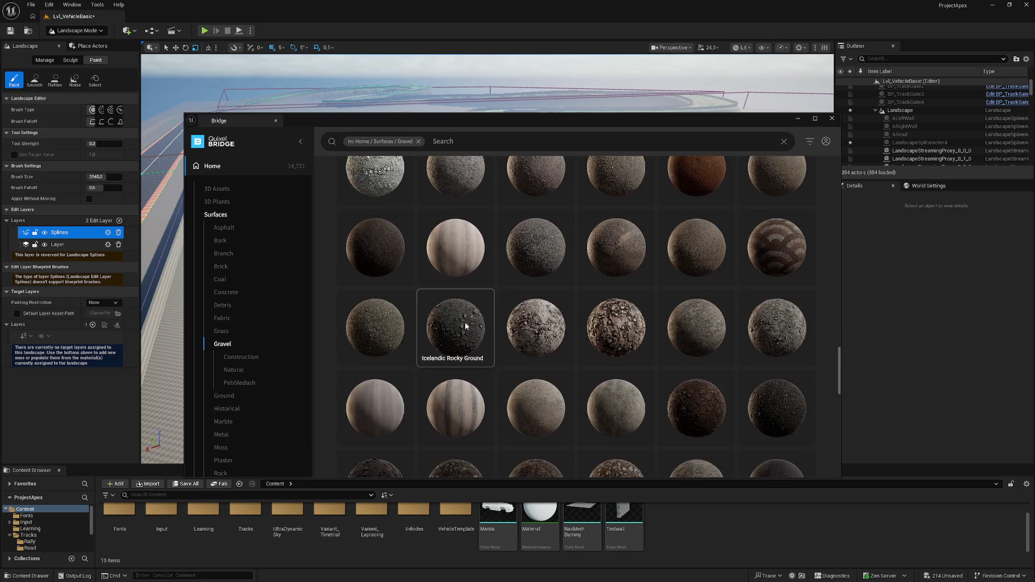
scroll(520, 310, down, 5)
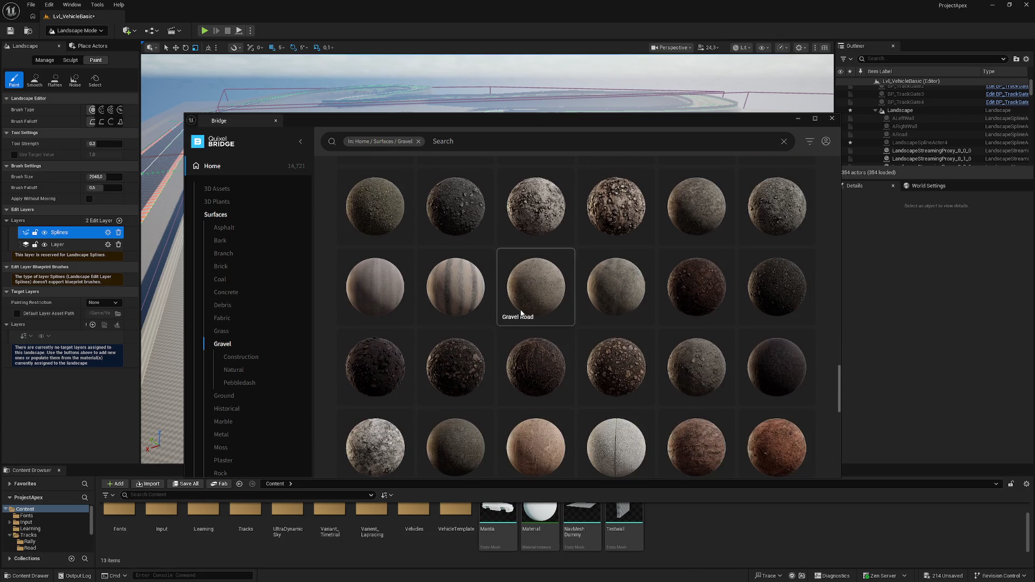
scroll(520, 313, down, 5)
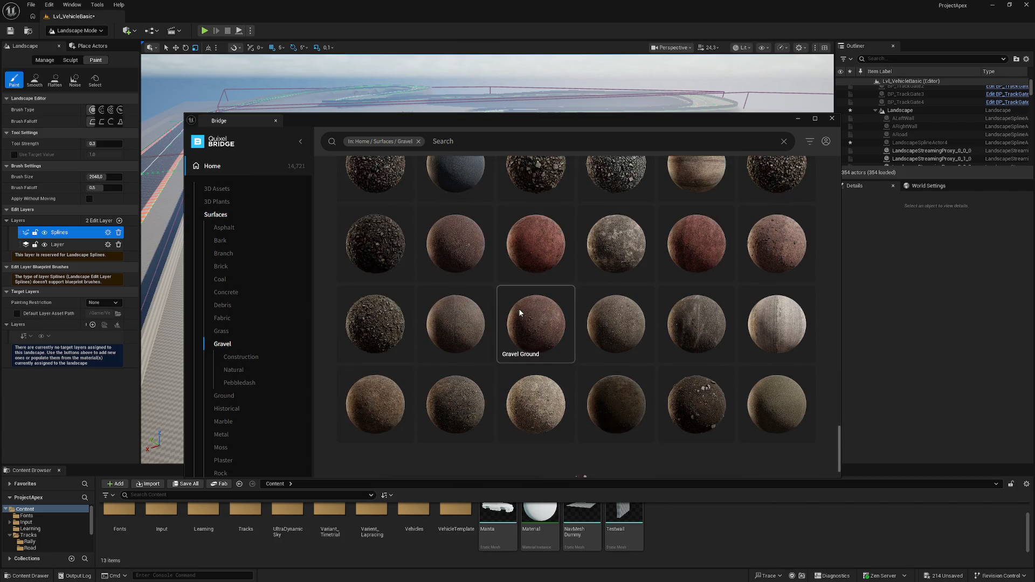
scroll(520, 310, down, 1)
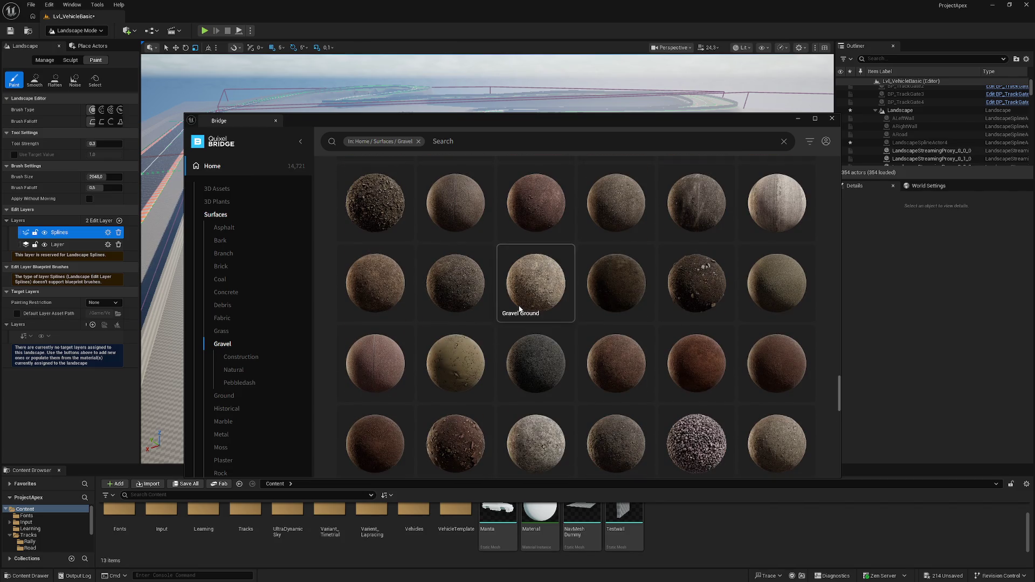
scroll(519, 308, up, 3)
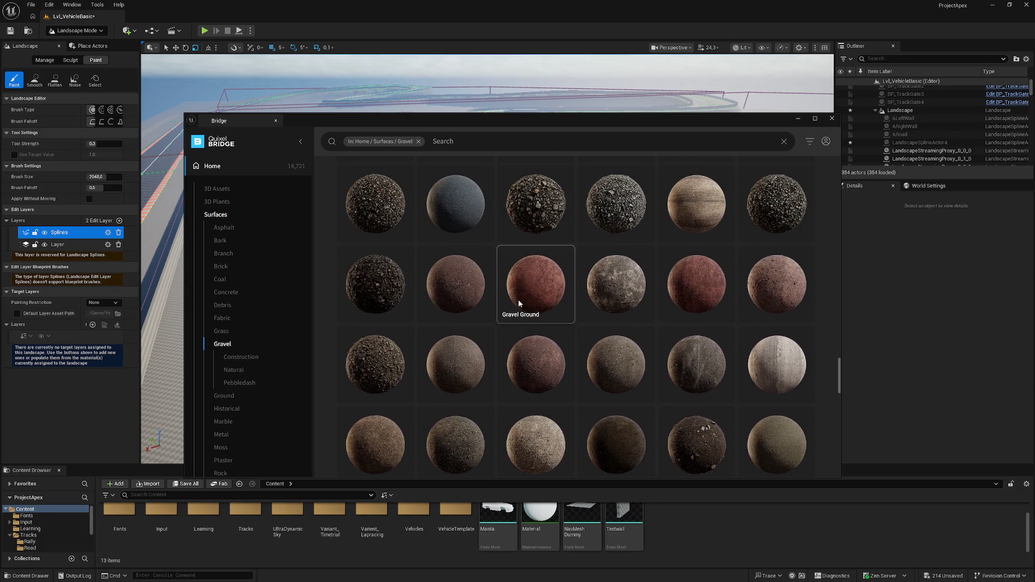
scroll(518, 298, up, 15)
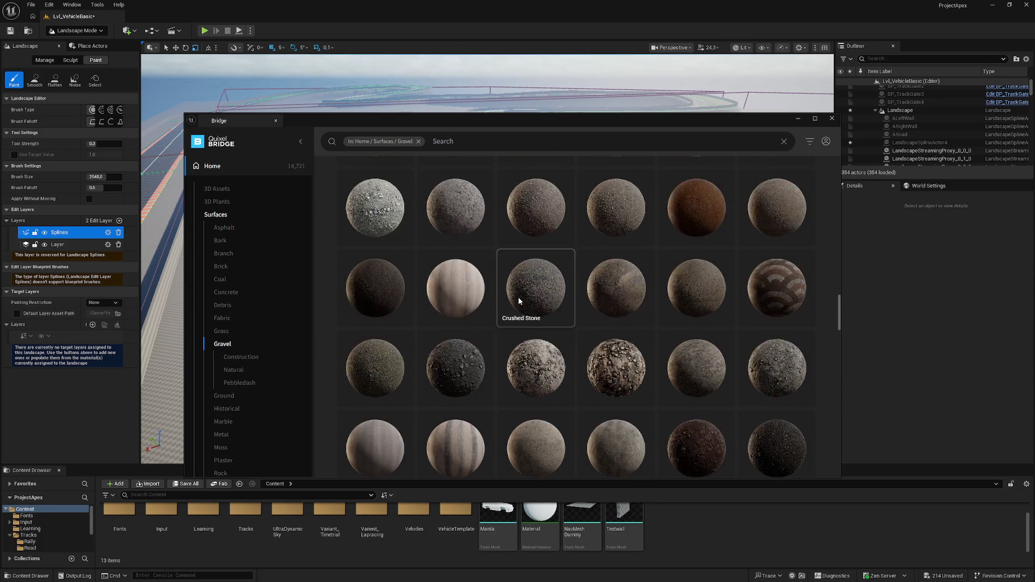
scroll(518, 297, up, 10)
scroll(519, 297, down, 3)
scroll(518, 297, down, 1)
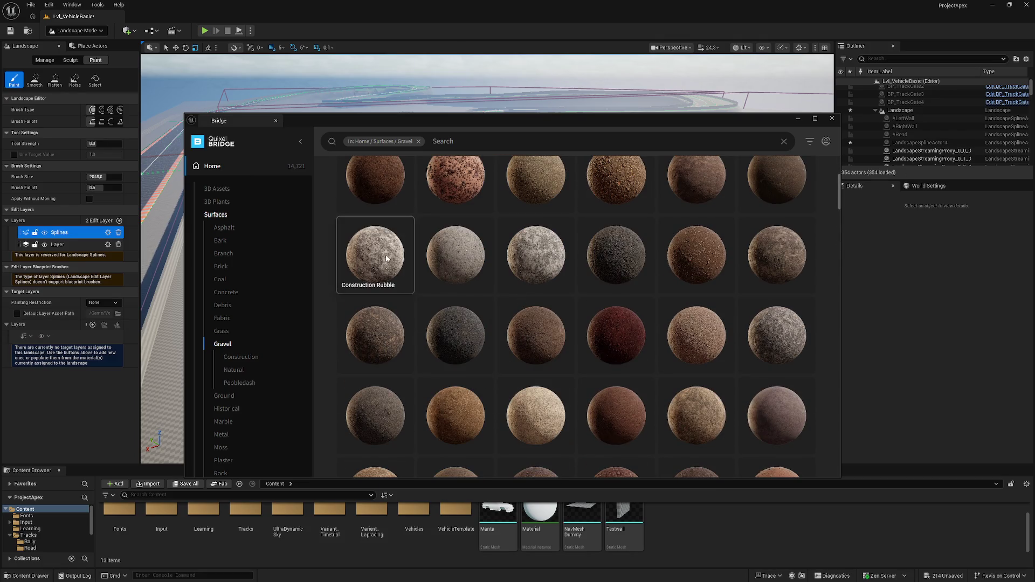
scroll(446, 268, down, 5)
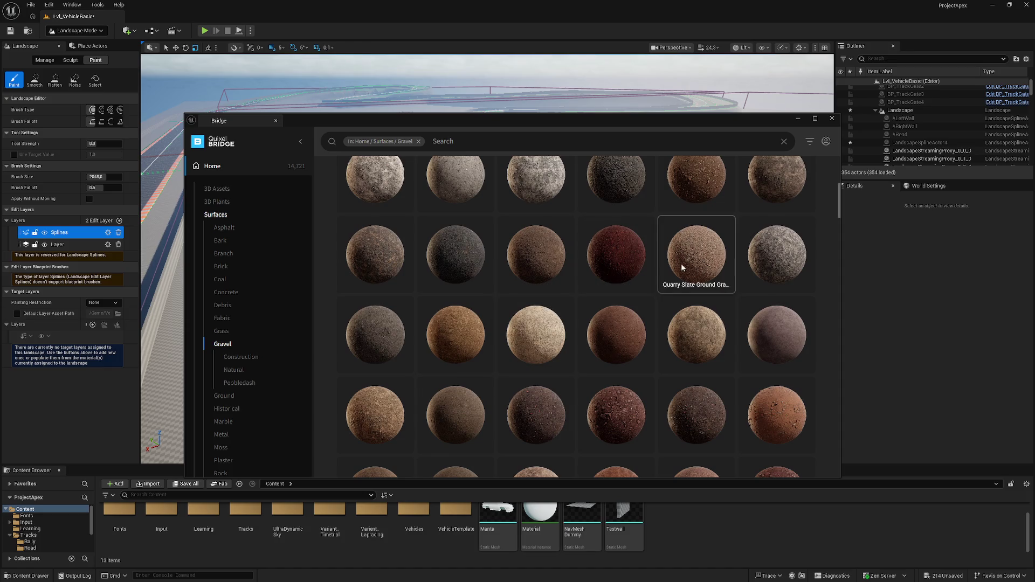
scroll(682, 264, down, 10)
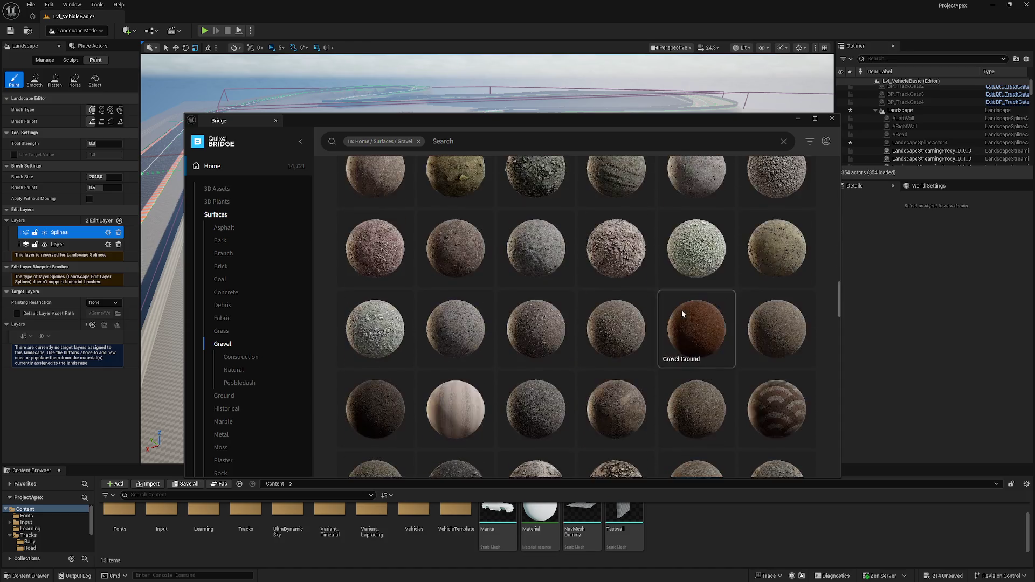
scroll(682, 314, down, 10)
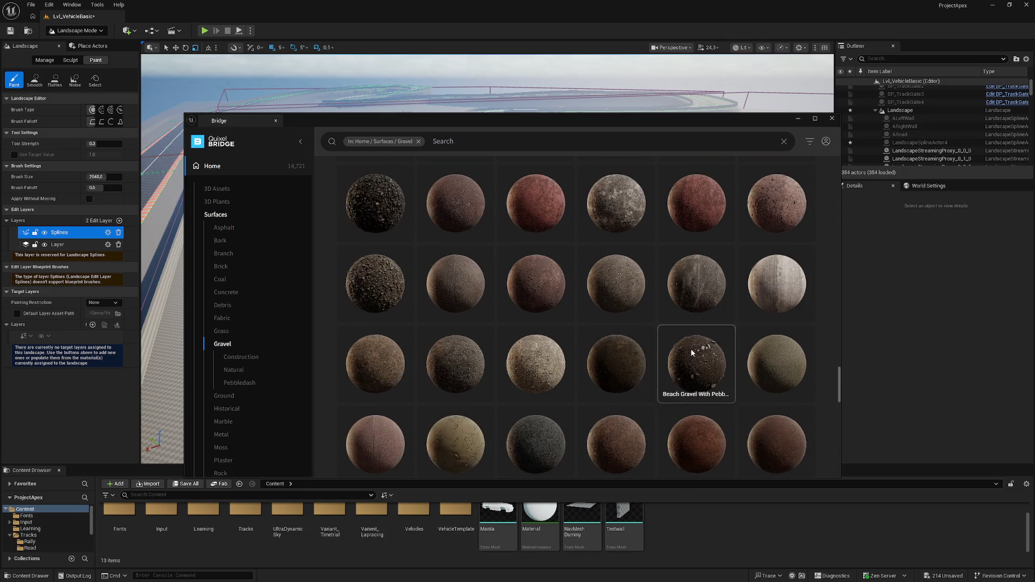
scroll(692, 353, up, 1)
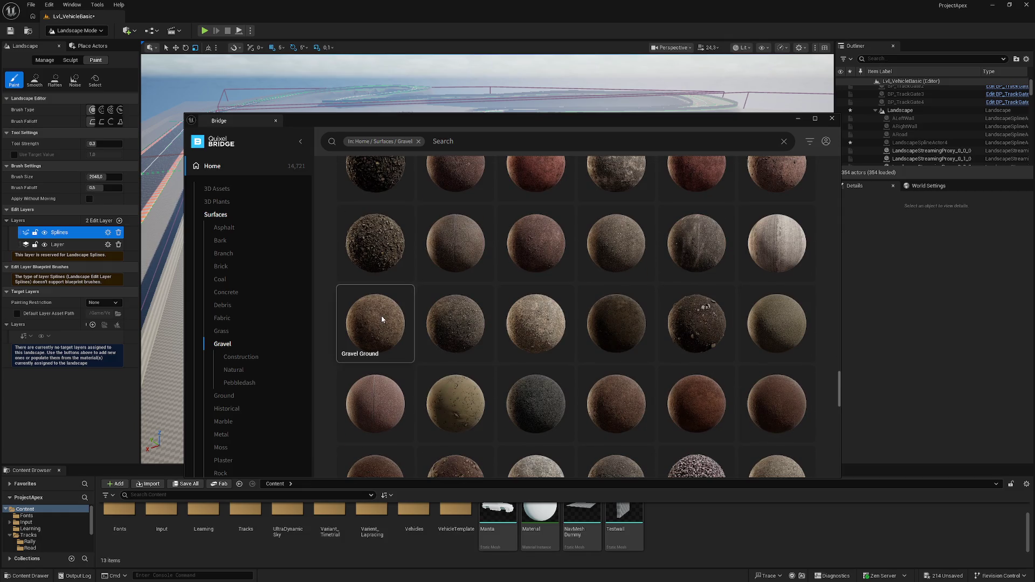
scroll(380, 319, up, 5)
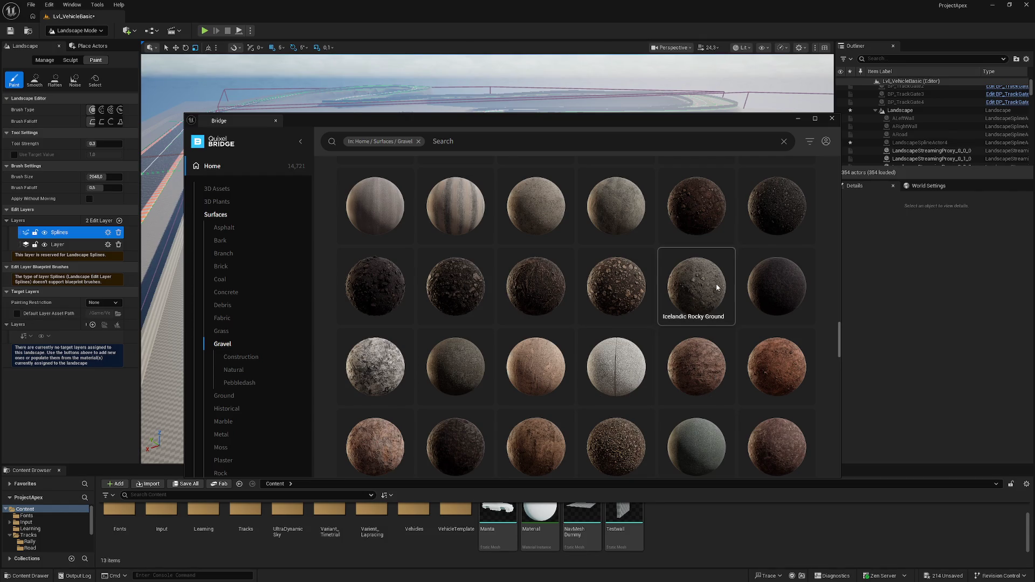
scroll(717, 287, down, 5)
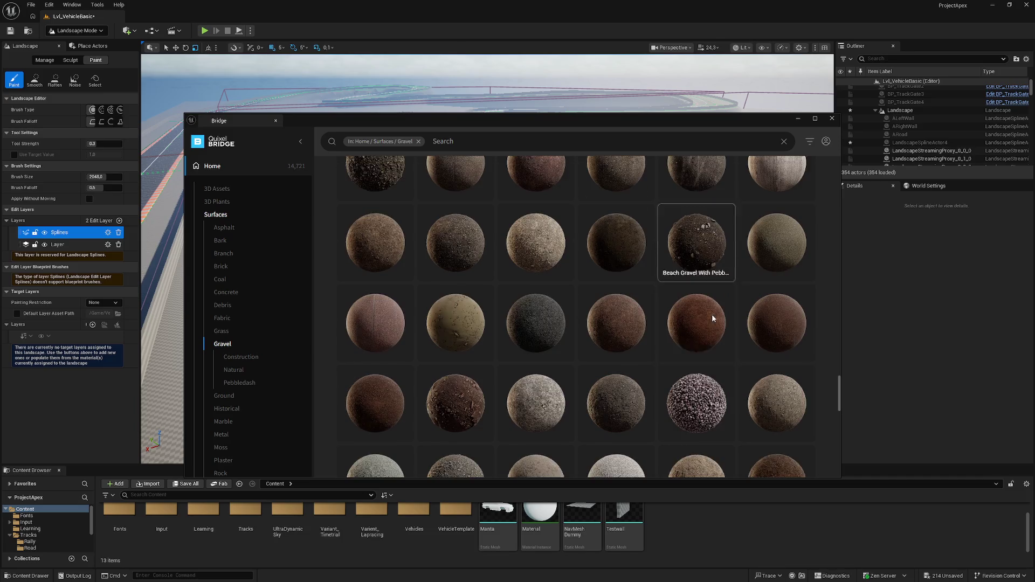
scroll(713, 313, down, 3)
scroll(507, 318, down, 2)
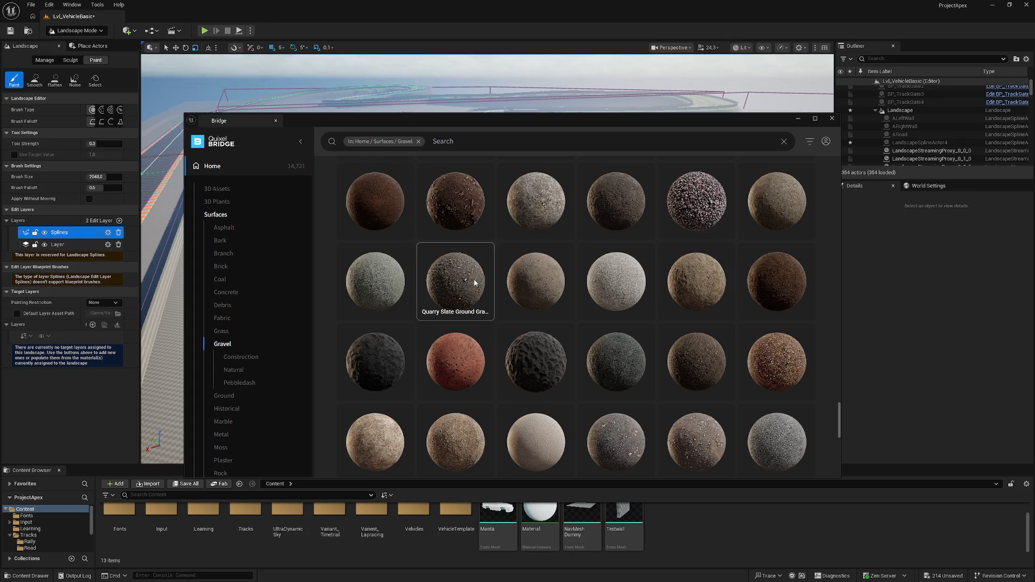
scroll(642, 393, down, 2)
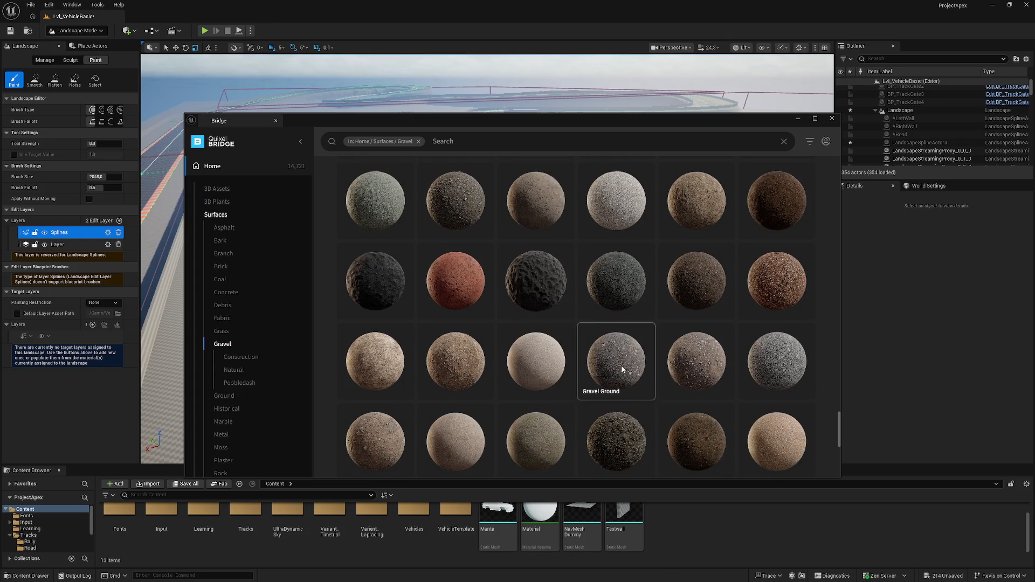
scroll(621, 366, down, 2)
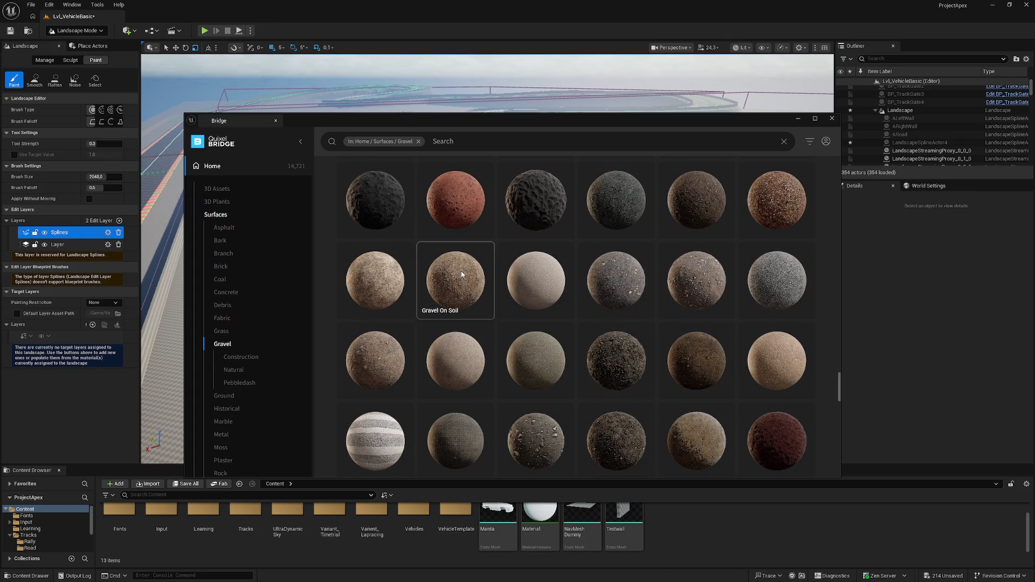
scroll(460, 274, down, 2)
scroll(454, 275, down, 2)
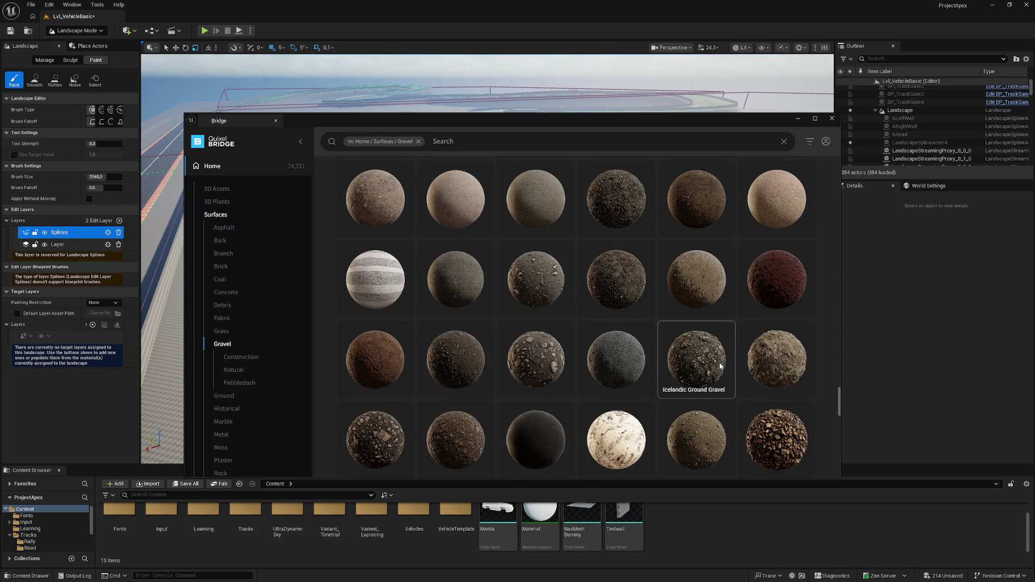
scroll(696, 355, down, 6)
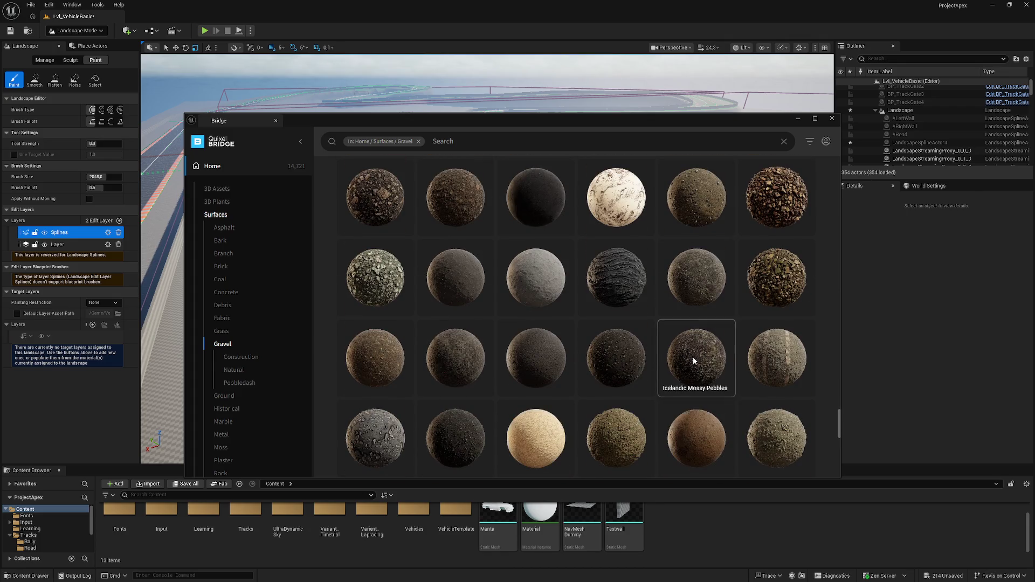
scroll(631, 356, down, 6)
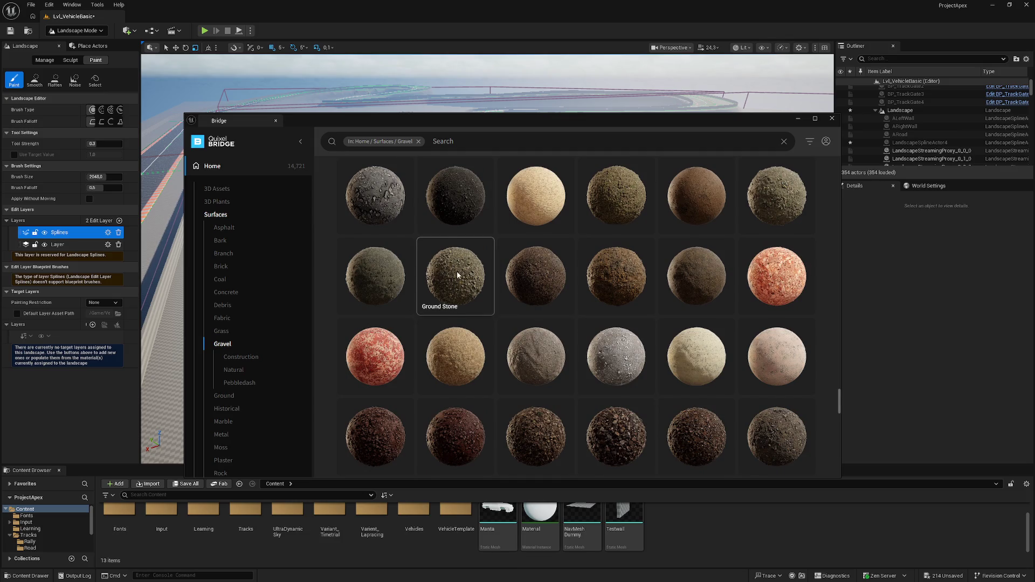
scroll(456, 272, down, 5)
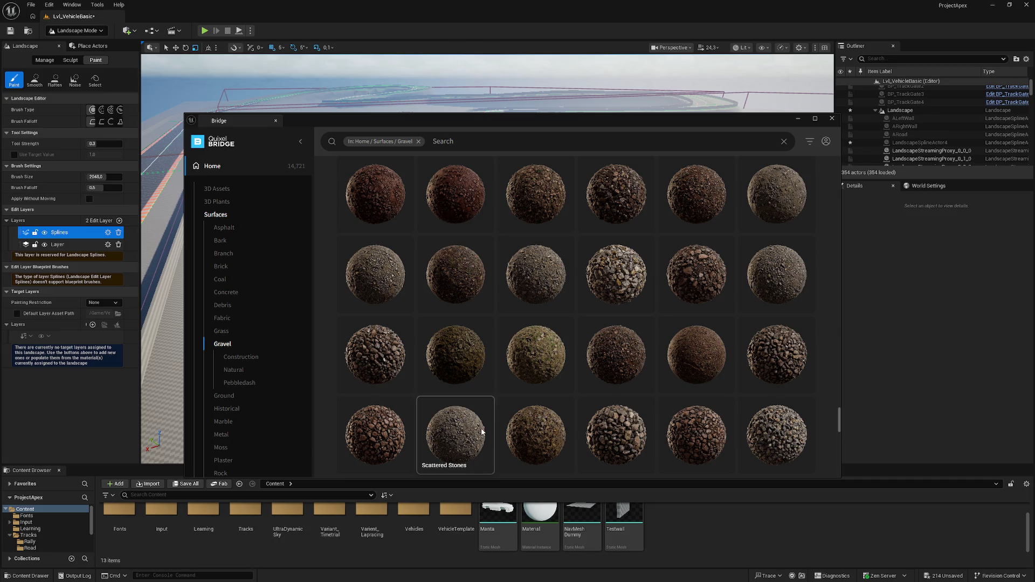
click(551, 276)
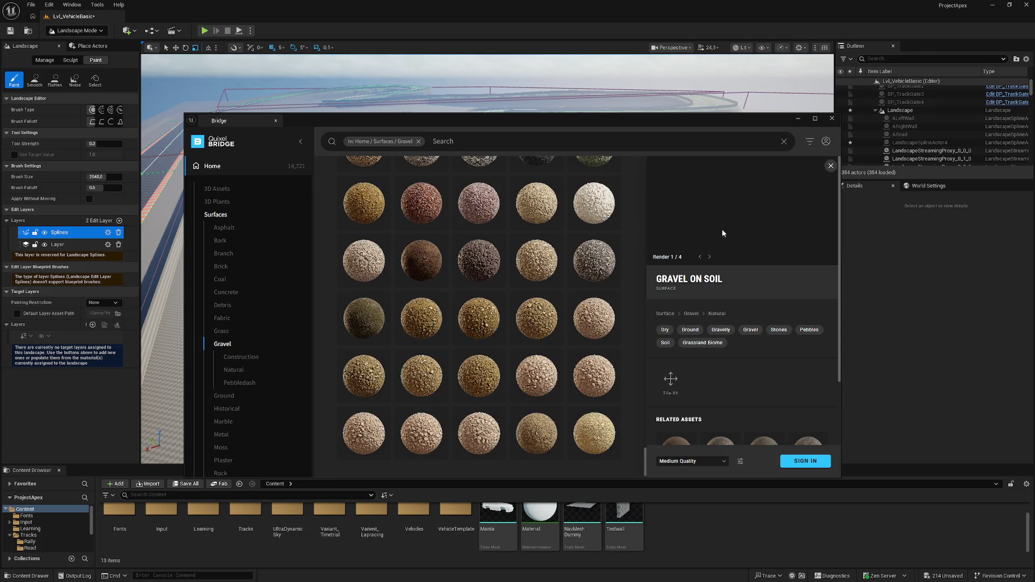
Check Gravel on Soil's quality options, keep Medium Quality, and move the Bridge window aside.
scroll(720, 448, down, 2)
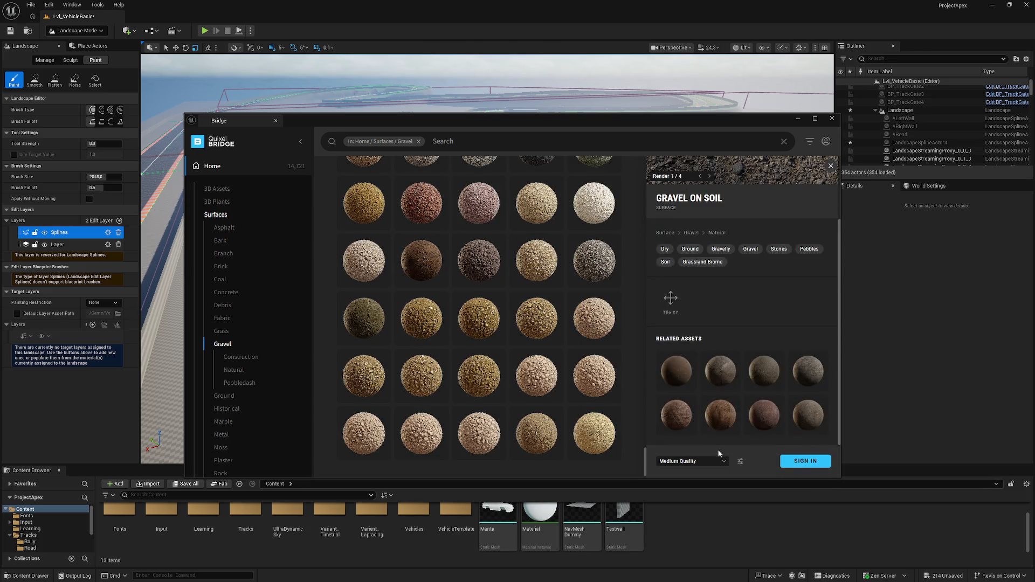
click(722, 462)
click(725, 464)
scroll(735, 261, up, 2)
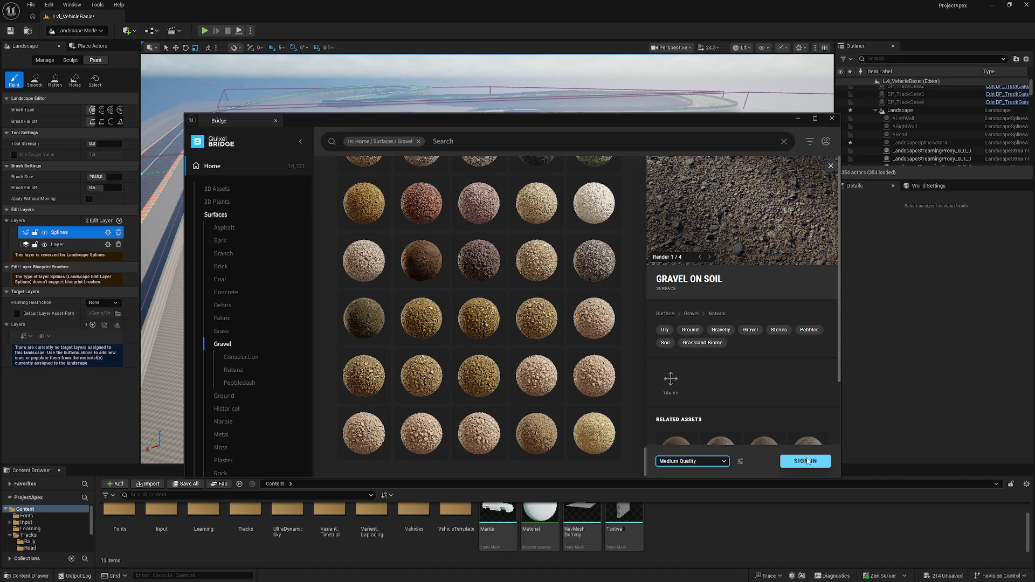
drag(591, 126, 523, 118)
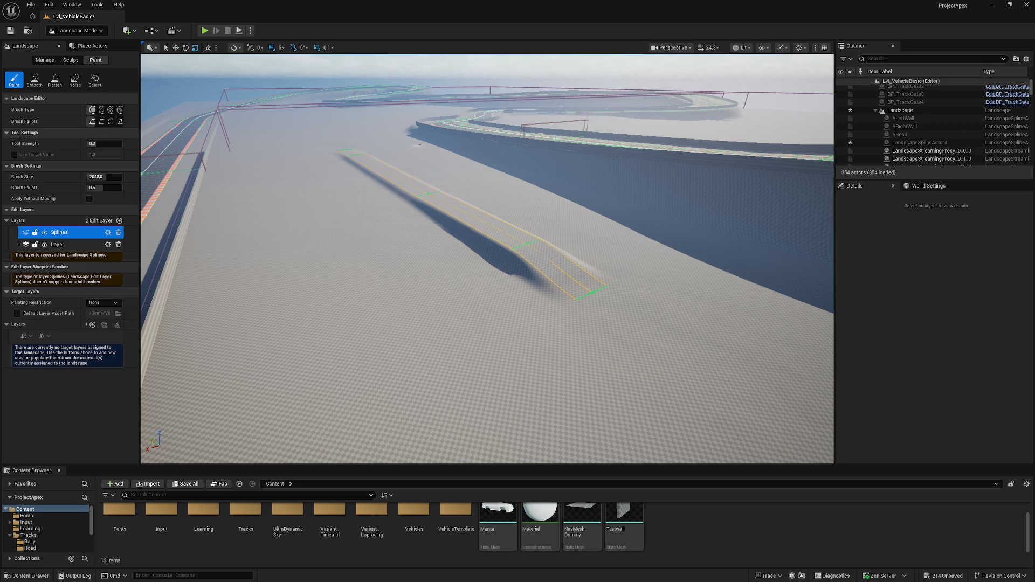
Switch briefly to the Epic Games Launcher and back to the editor.
key(alt+Tab)
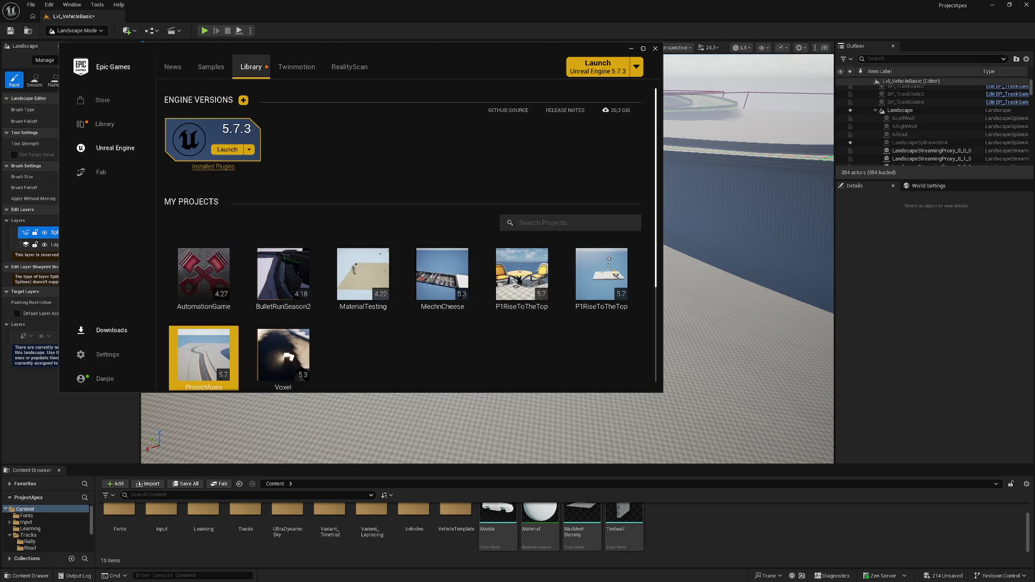
key(alt+Tab)
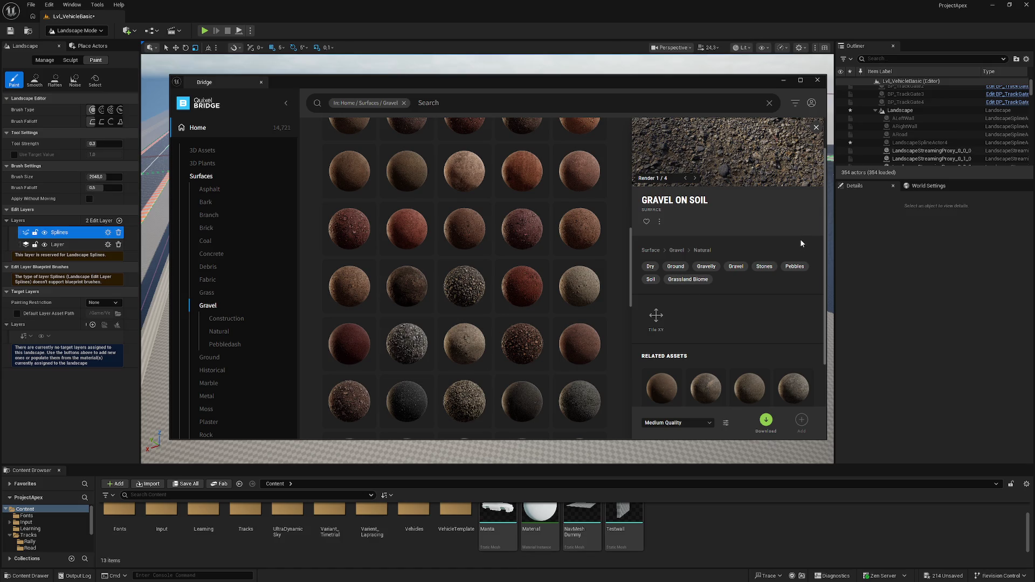
Filter the Gravel surfaces down to the Natural subcategory and scroll through the results.
scroll(814, 227, down, 2)
scroll(804, 175, up, 2)
scroll(803, 175, up, 1)
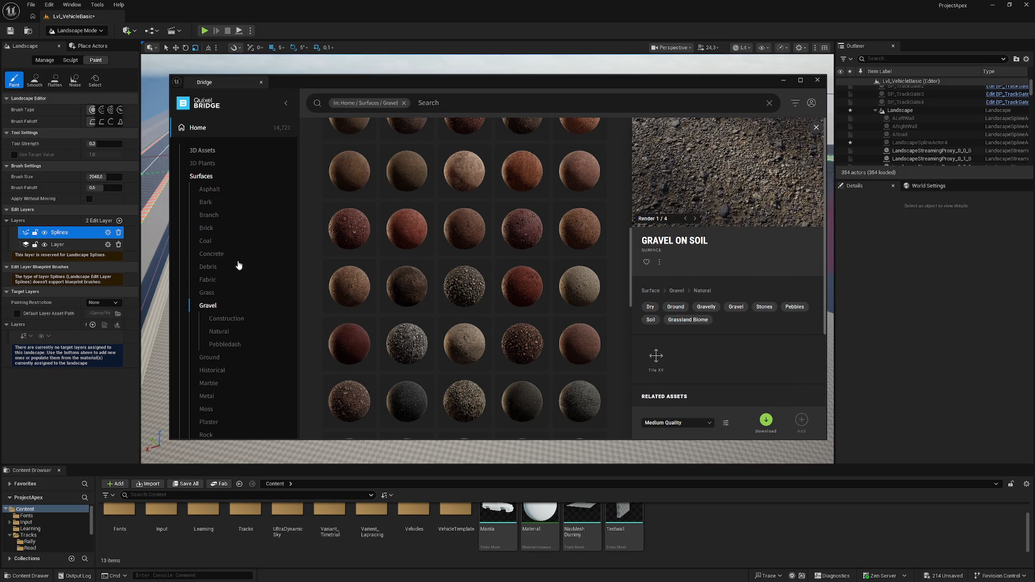
scroll(227, 321, down, 3)
scroll(227, 321, down, 1)
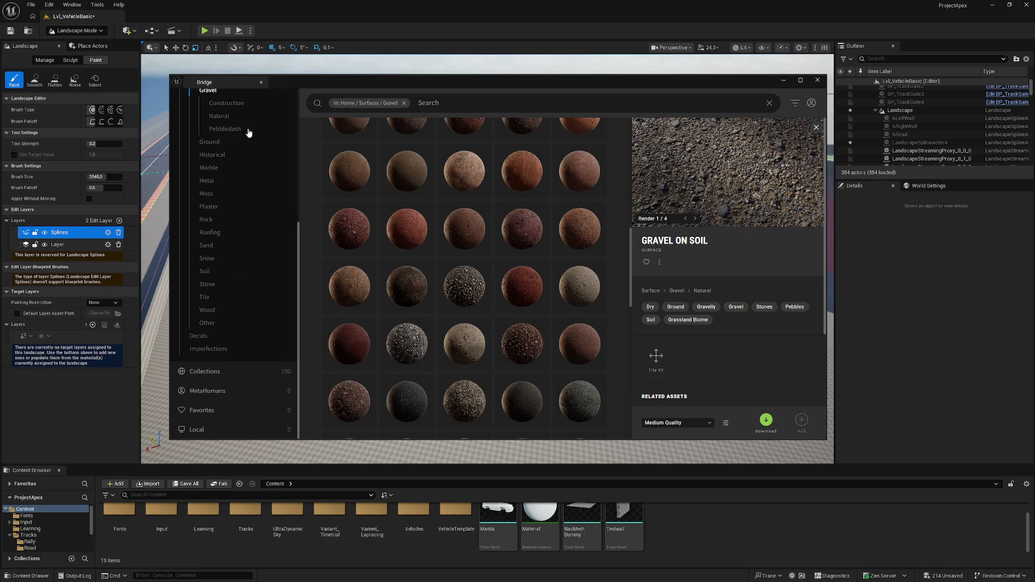
click(227, 120)
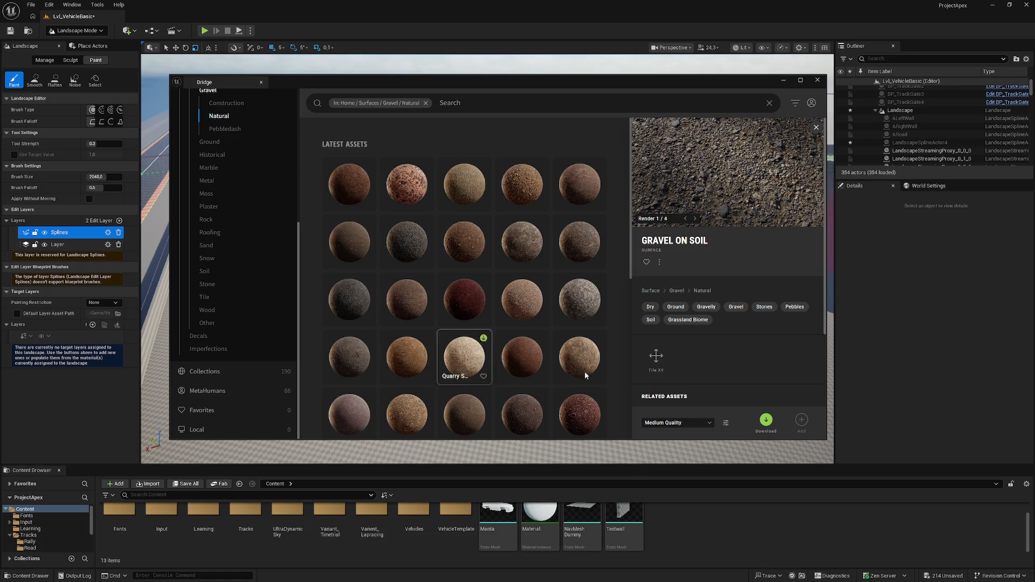
scroll(340, 313, down, 15)
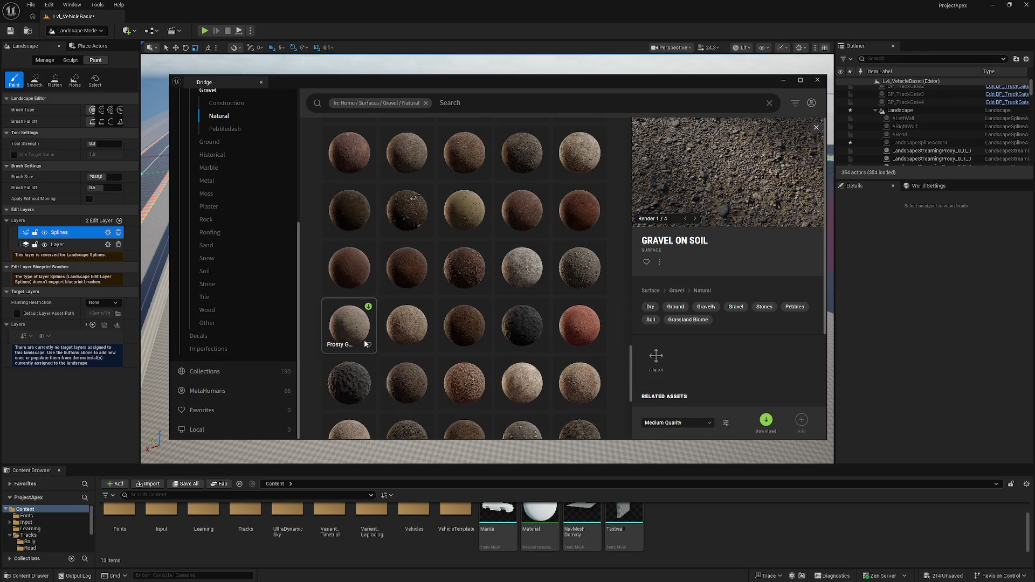
scroll(422, 242, down, 5)
scroll(423, 243, down, 4)
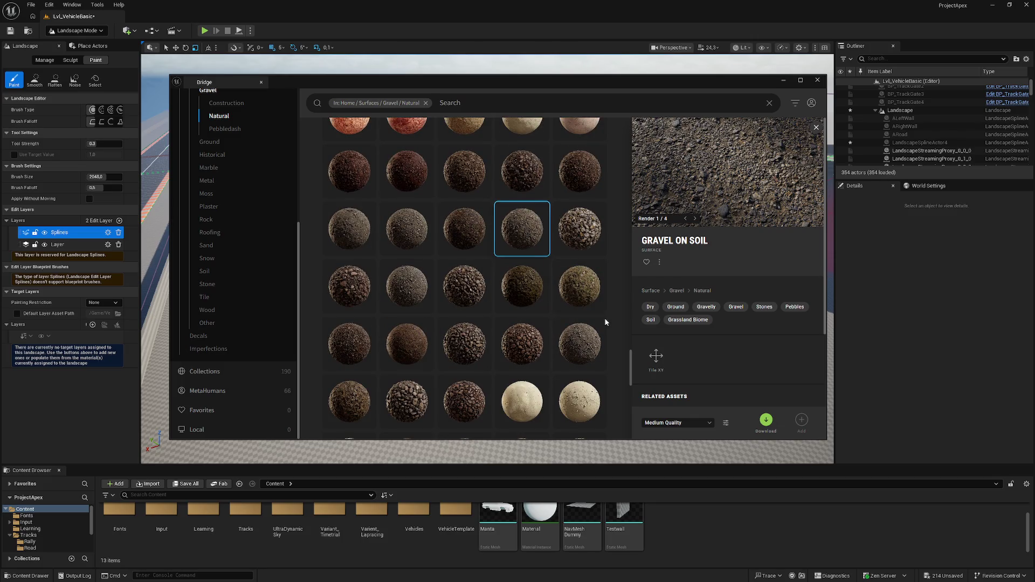
Inspect Gravel on Soil's options and Scattered Stones' details, then download Scattered Stones.
click(660, 263)
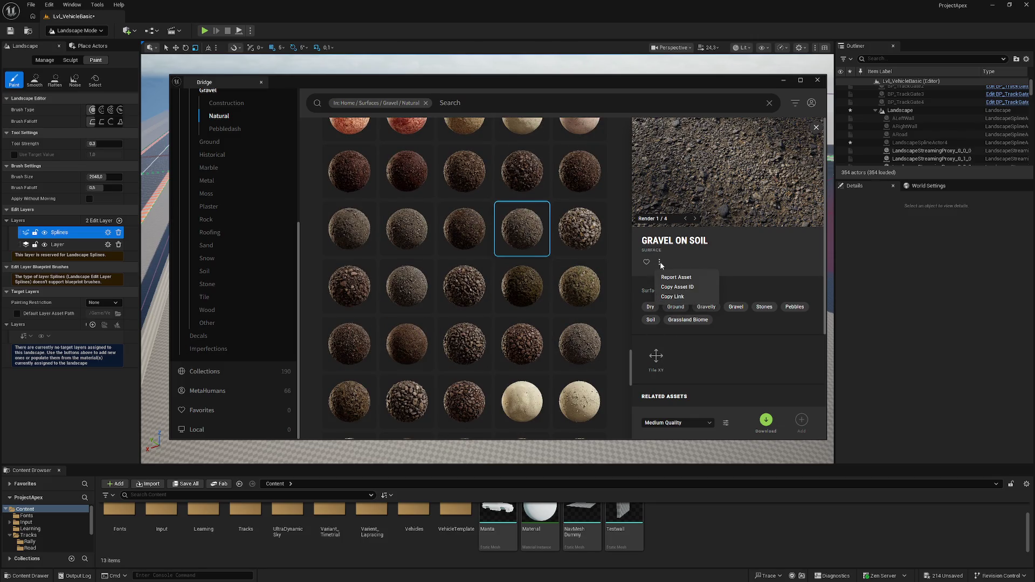
scroll(762, 335, down, 2)
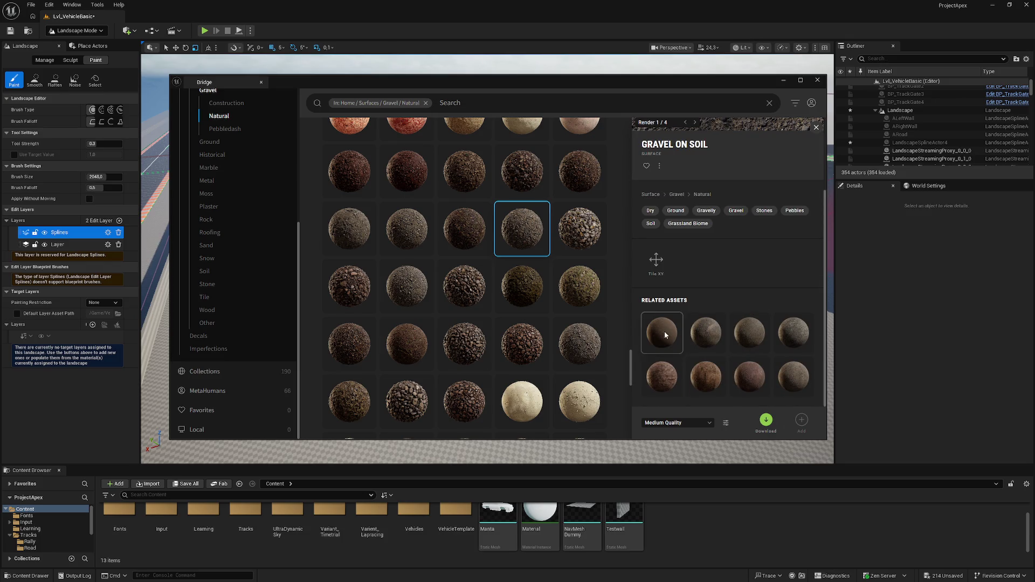
scroll(504, 343, down, 2)
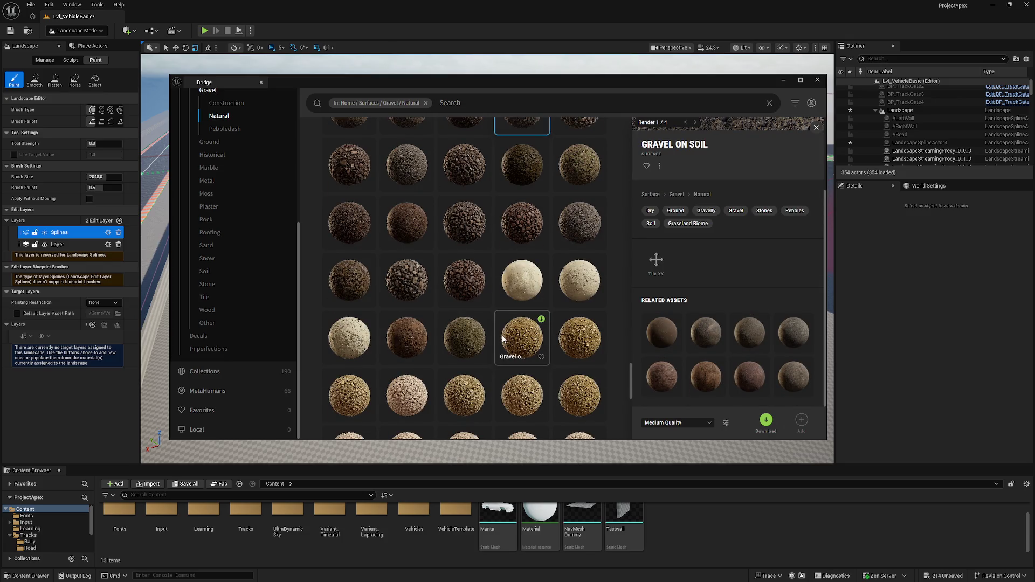
click(588, 226)
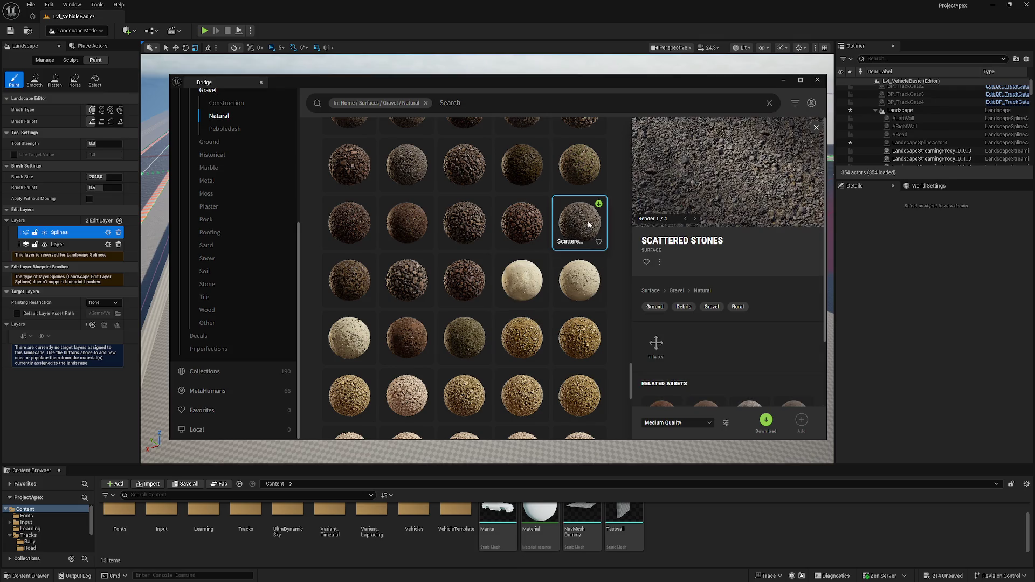
scroll(712, 356, down, 1)
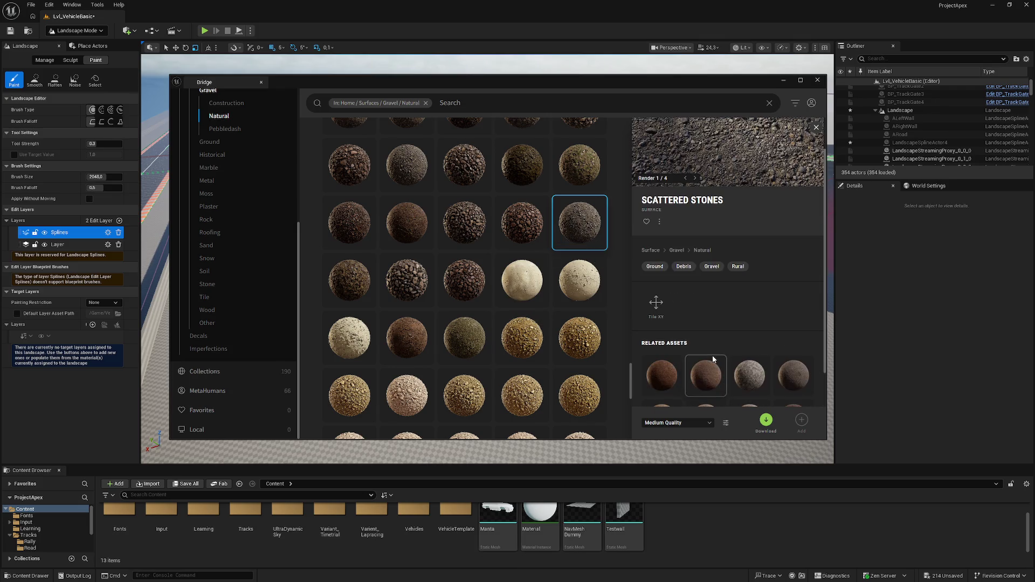
scroll(713, 355, down, 1)
click(768, 426)
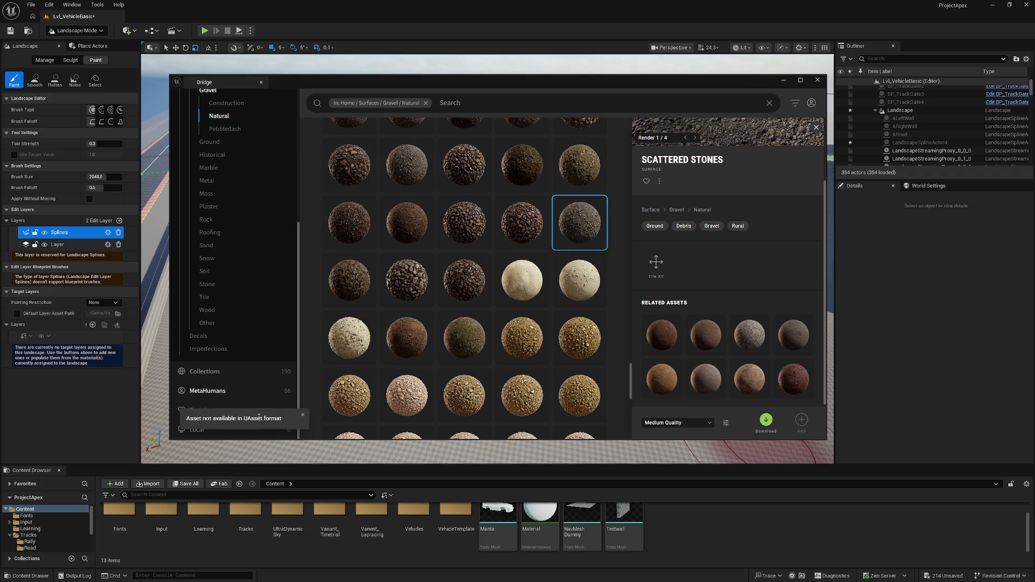
Scroll back up and compare the Soil and Gravel and Gravel surface details.
scroll(482, 384, down, 4)
scroll(482, 384, down, 2)
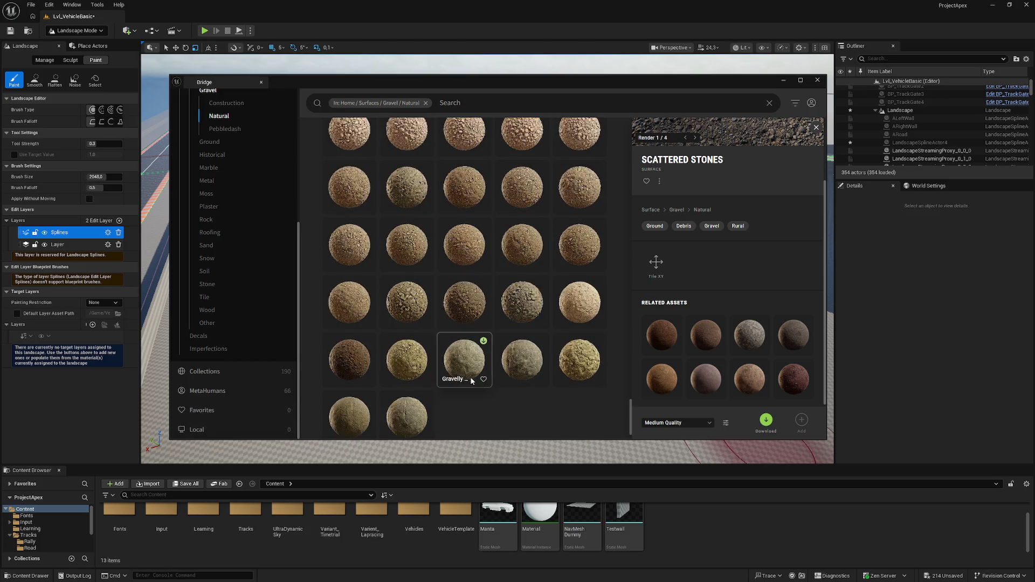
scroll(432, 373, up, 1)
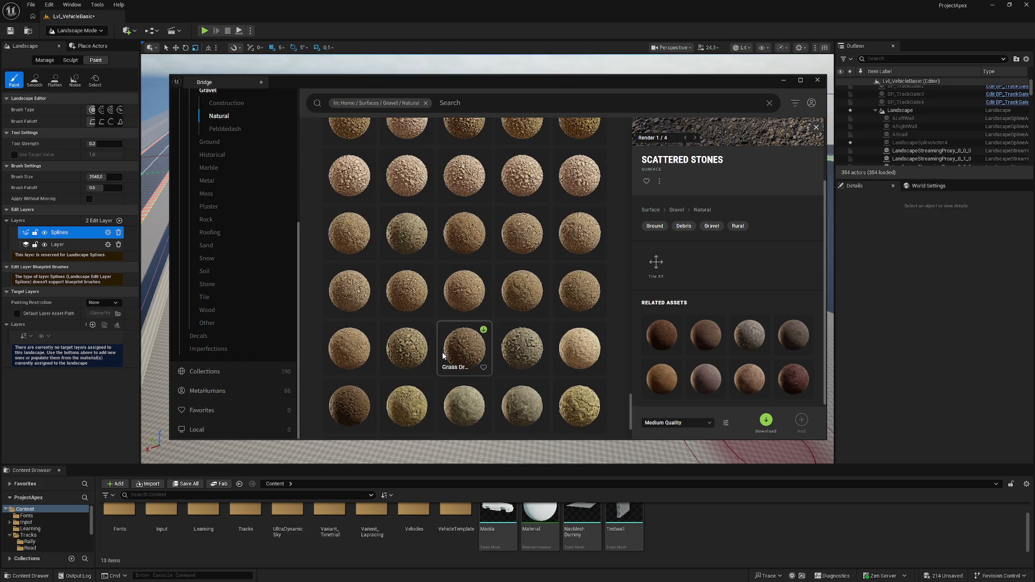
scroll(432, 364, up, 2)
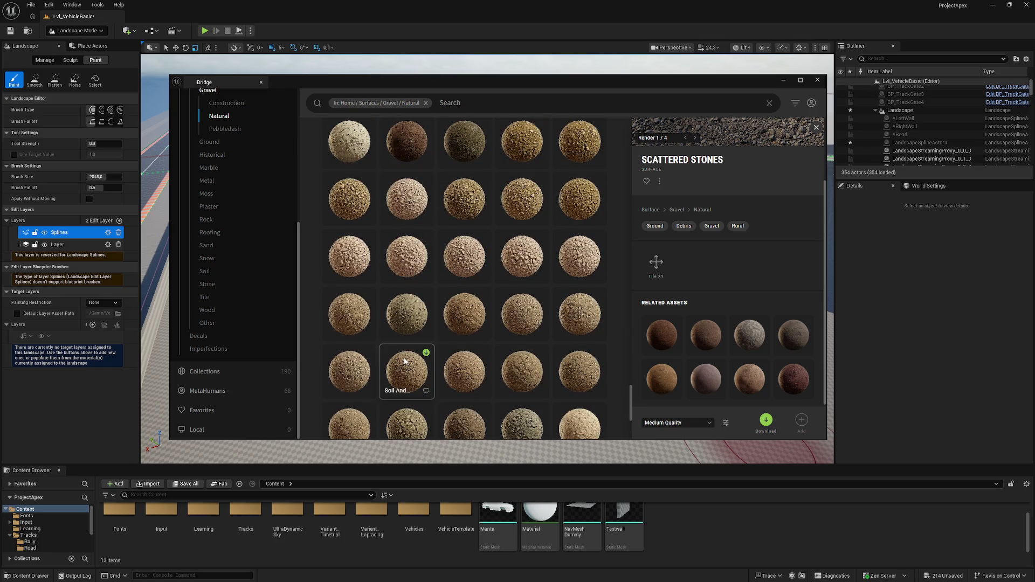
scroll(404, 364, up, 2)
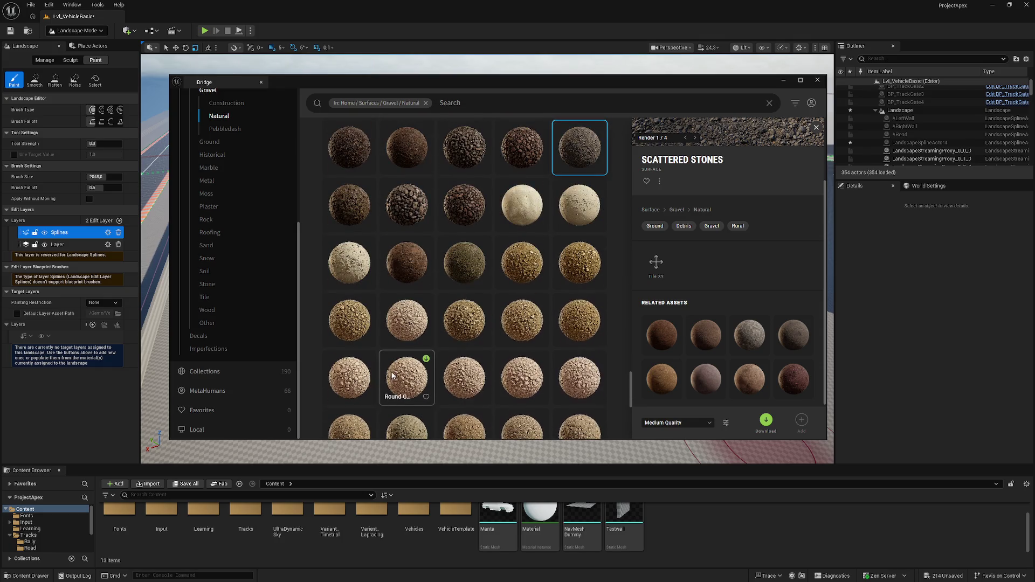
scroll(401, 369, down, 2)
click(401, 370)
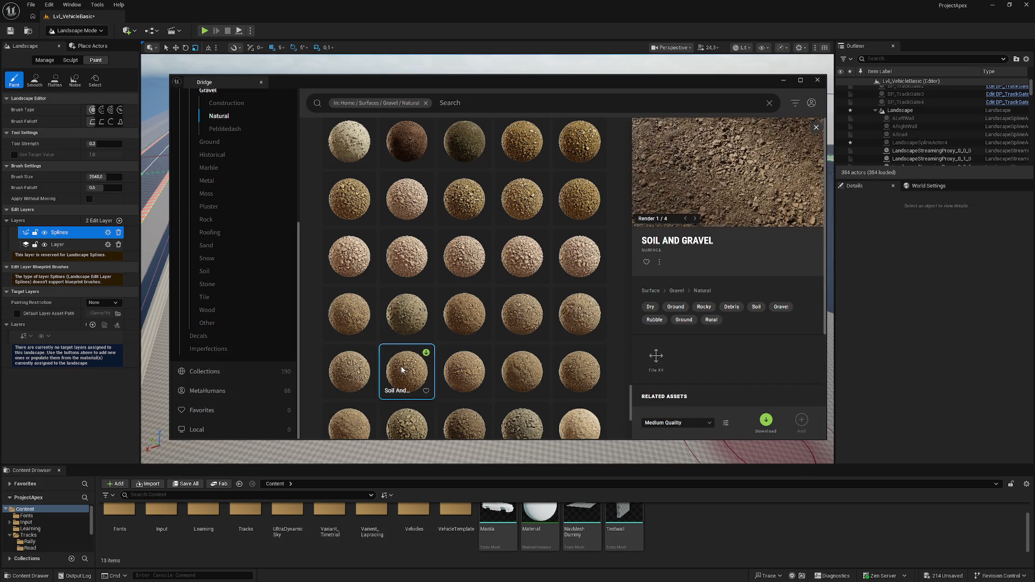
scroll(359, 384, down, 2)
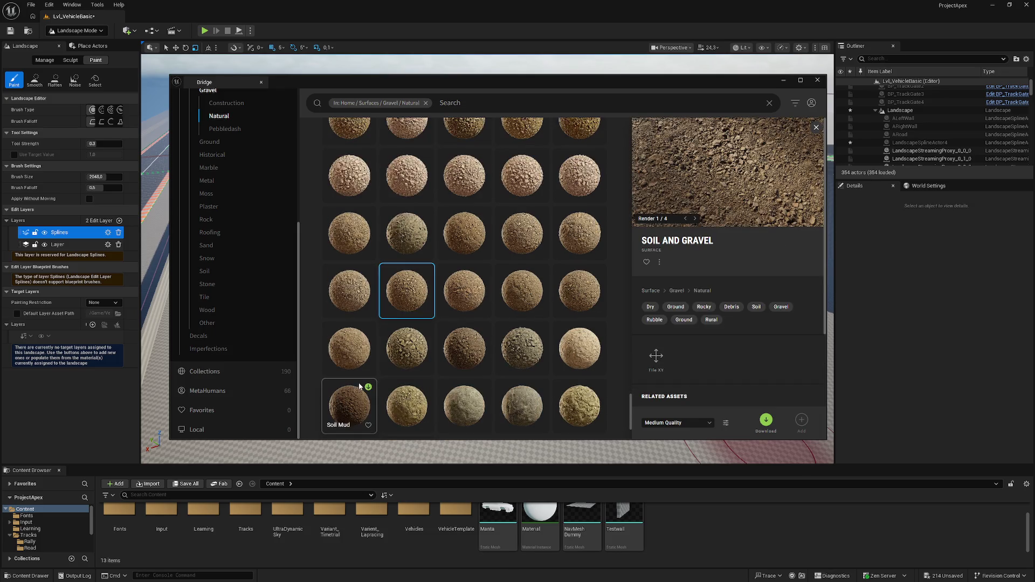
click(405, 351)
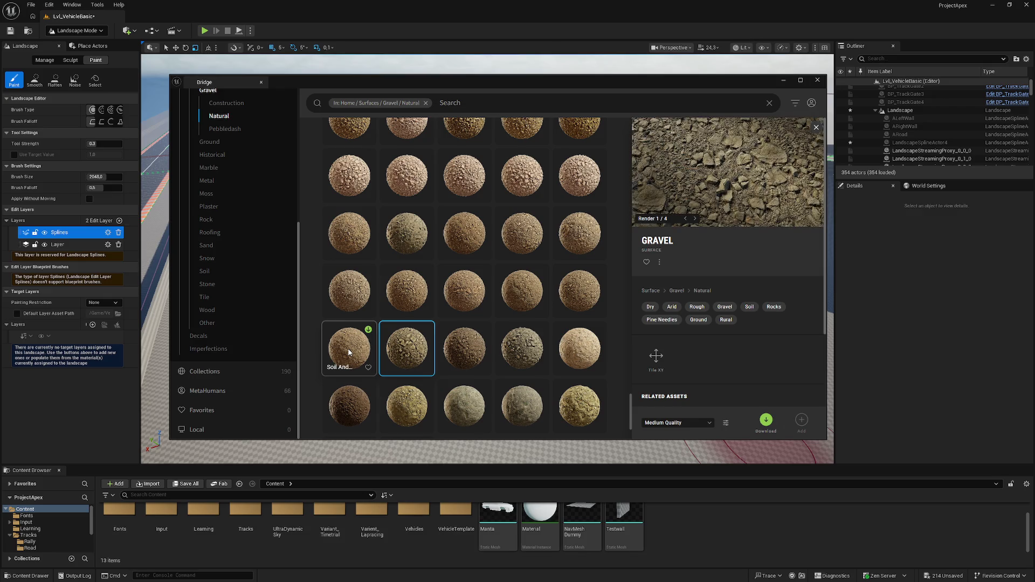
click(348, 353)
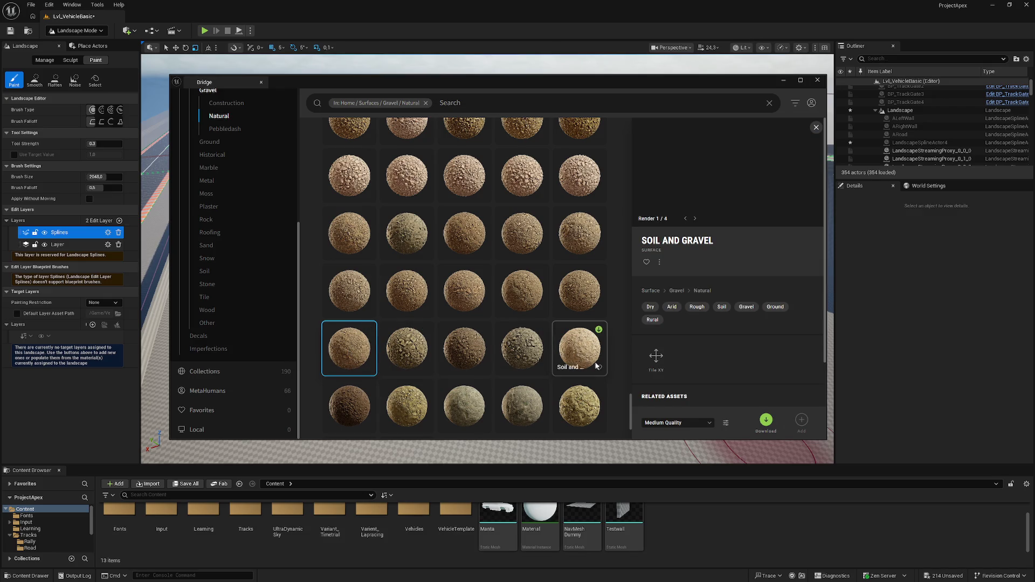
Preview neighbouring soil and gravel surfaces, then try downloading Soil and Gravel.
click(584, 348)
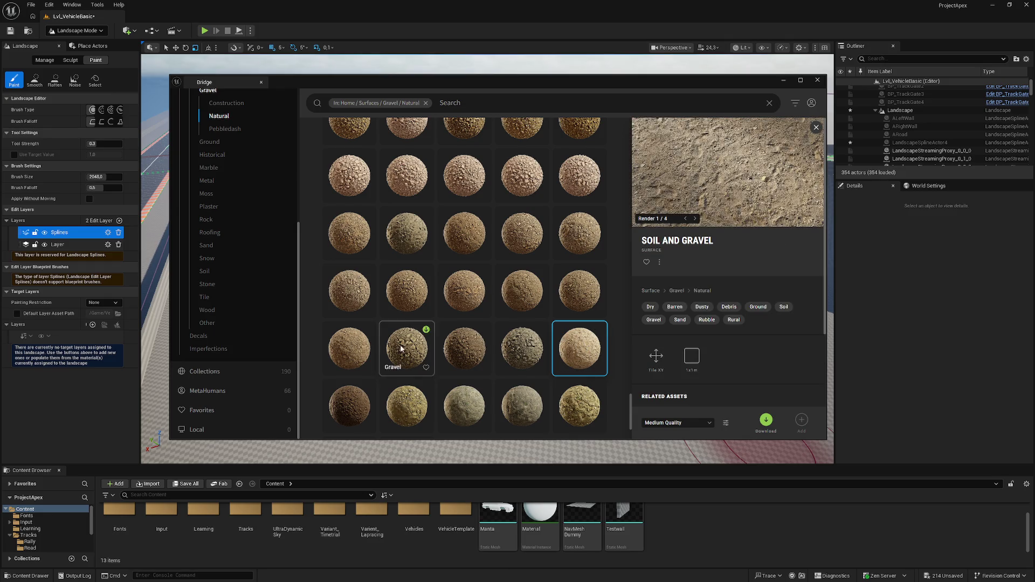
click(344, 356)
click(355, 289)
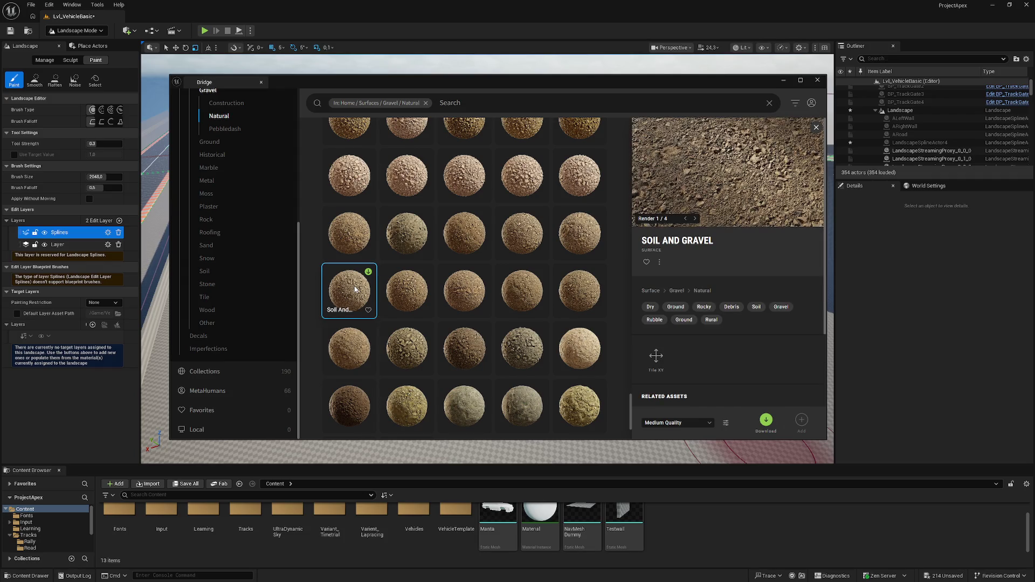
click(766, 423)
scroll(352, 305, up, 20)
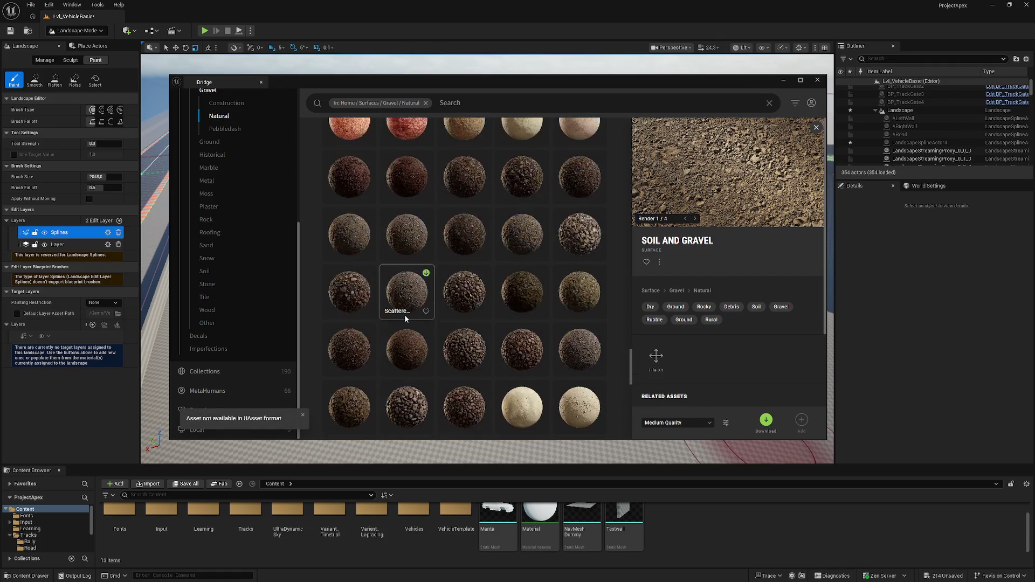
scroll(542, 343, up, 6)
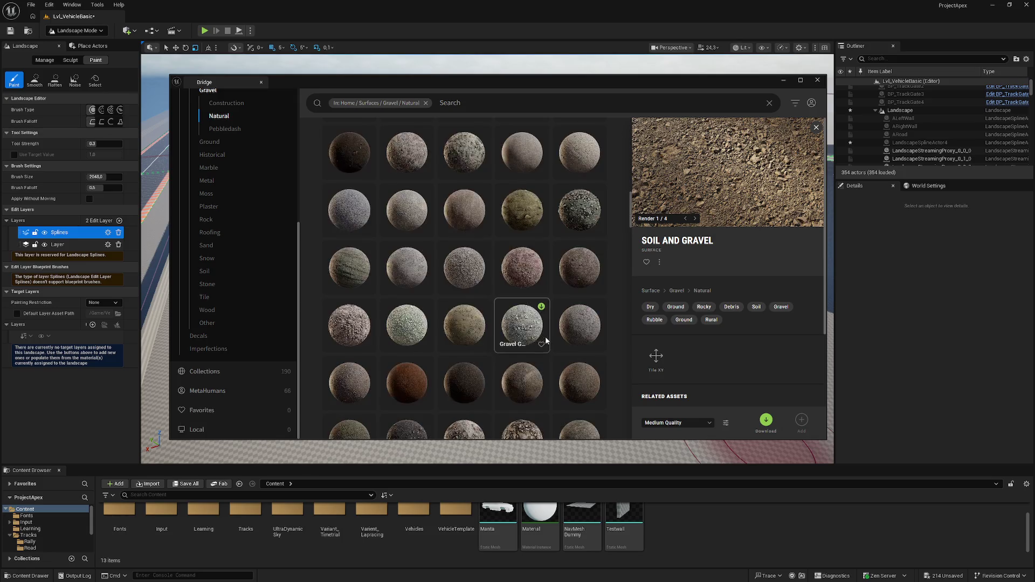
scroll(270, 252, up, 5)
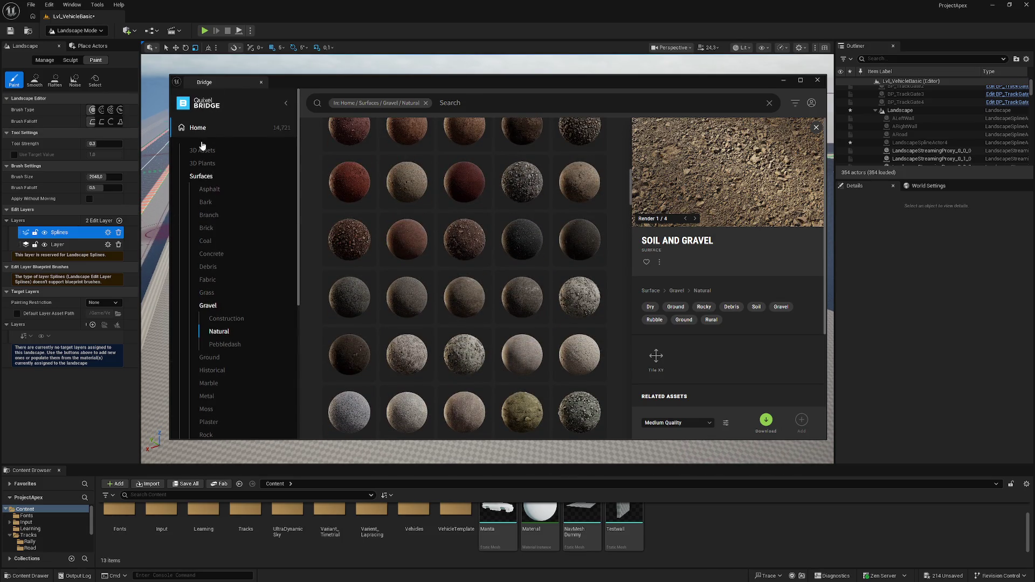
Clear Bridge's category filter and search for 'uasset'.
click(426, 102)
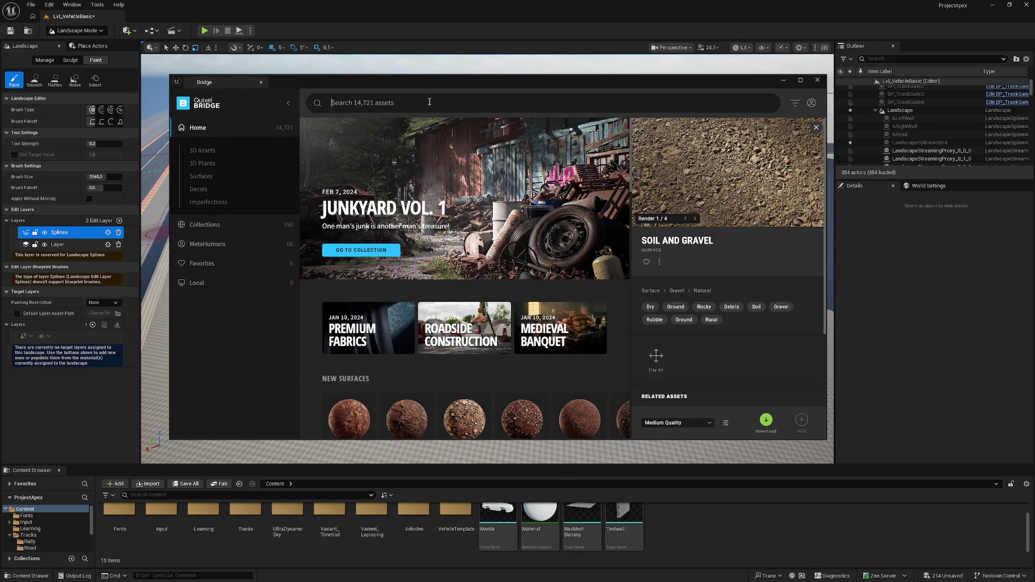
text(uassert)
key(BackSpace)
key(BackSpace)
text(t)
key(Return)
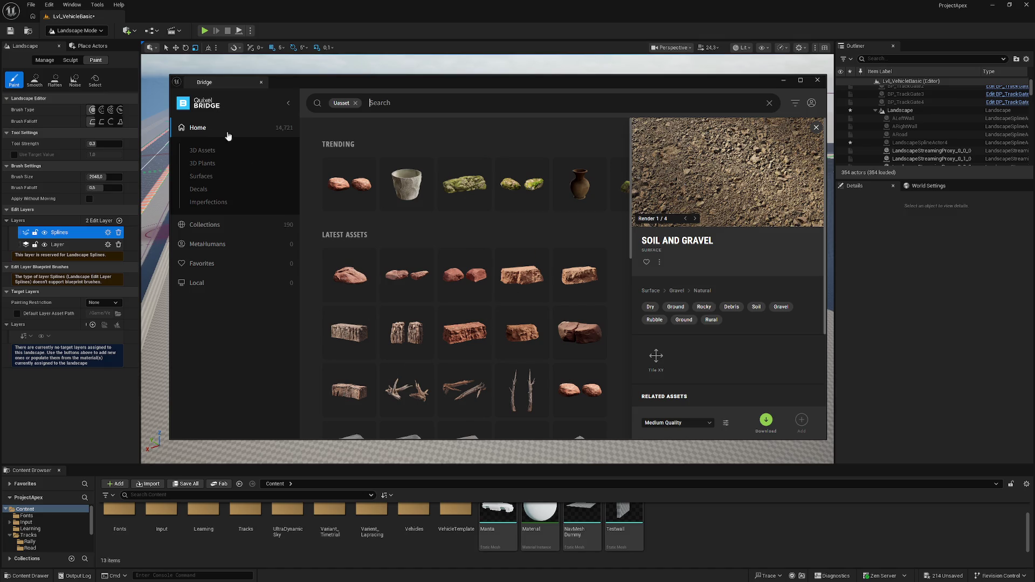
Browse the uasset results, then remove the Uasset filter to return to Home.
scroll(462, 286, down, 10)
scroll(463, 283, down, 5)
scroll(609, 383, up, 5)
scroll(611, 383, up, 10)
click(382, 105)
click(355, 103)
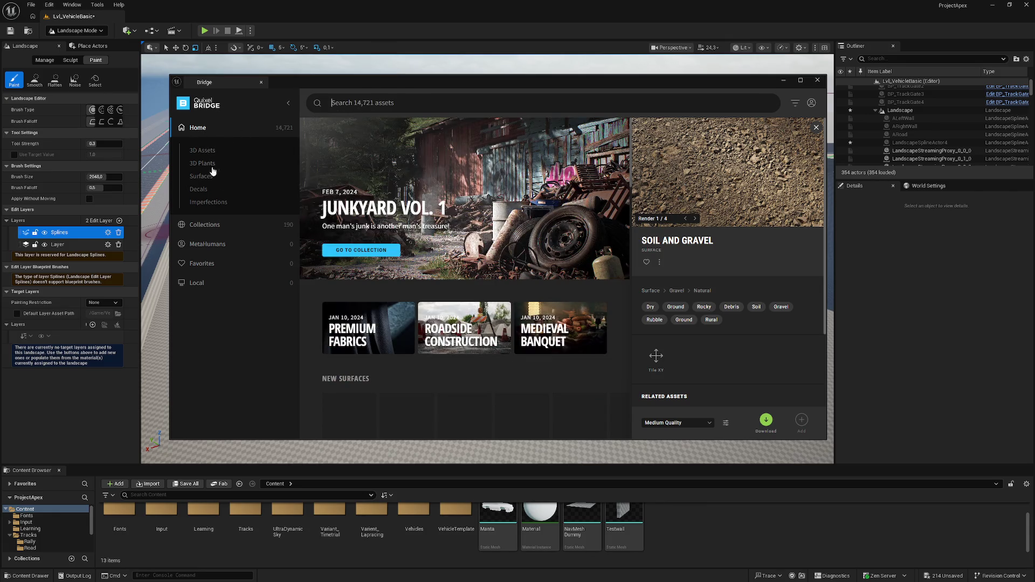
Browse the new desert ground surfaces and try downloading Desert Outback Ground Rocky 06.
scroll(491, 312, down, 3)
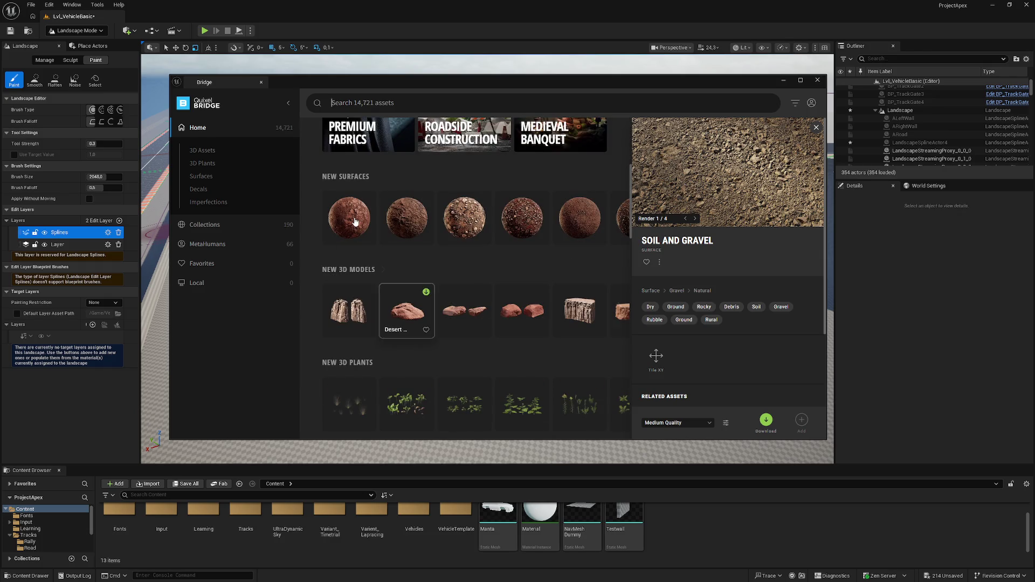
click(349, 218)
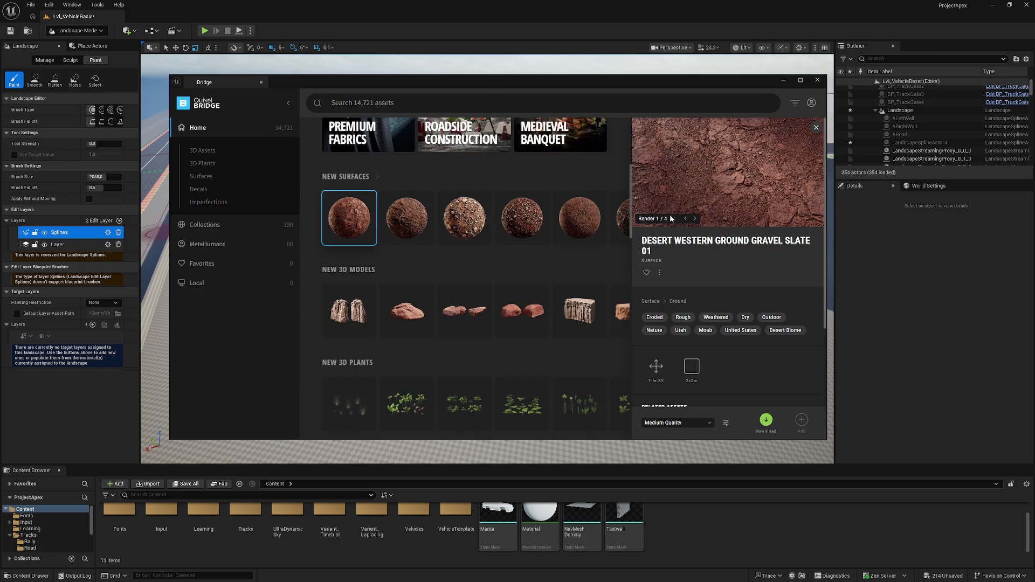
scroll(749, 323, down, 2)
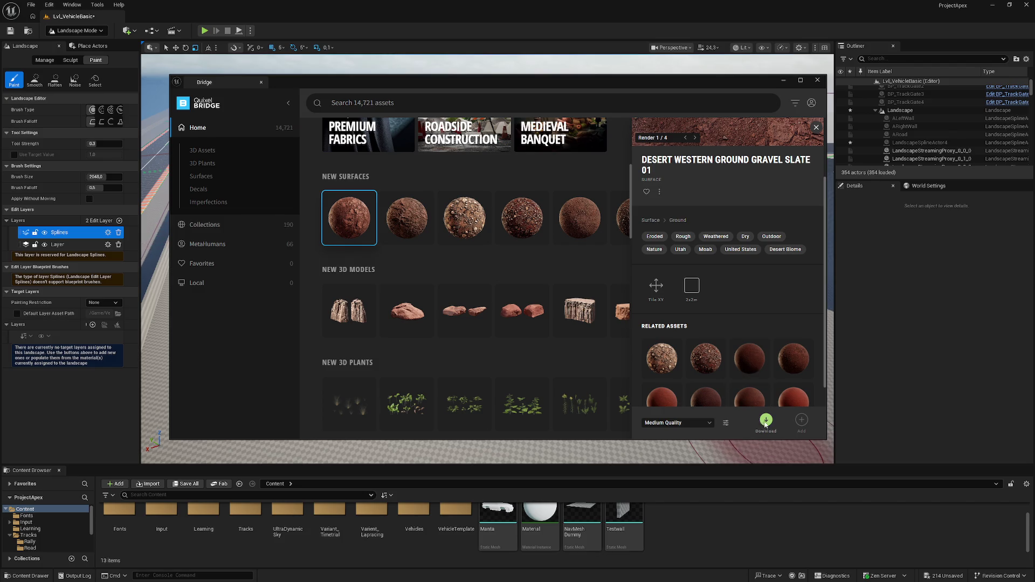
scroll(426, 247, up, 1)
click(426, 246)
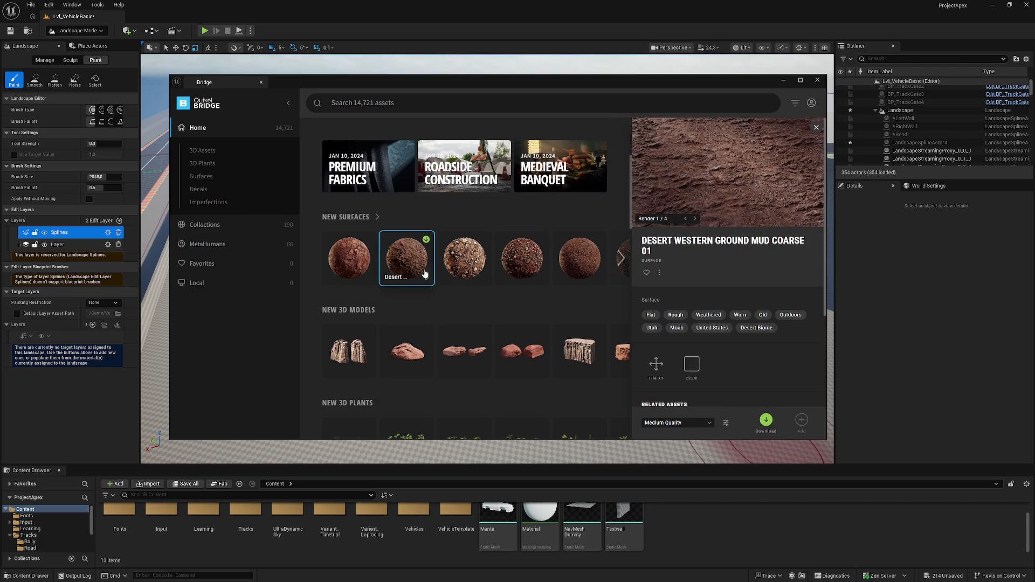
click(506, 247)
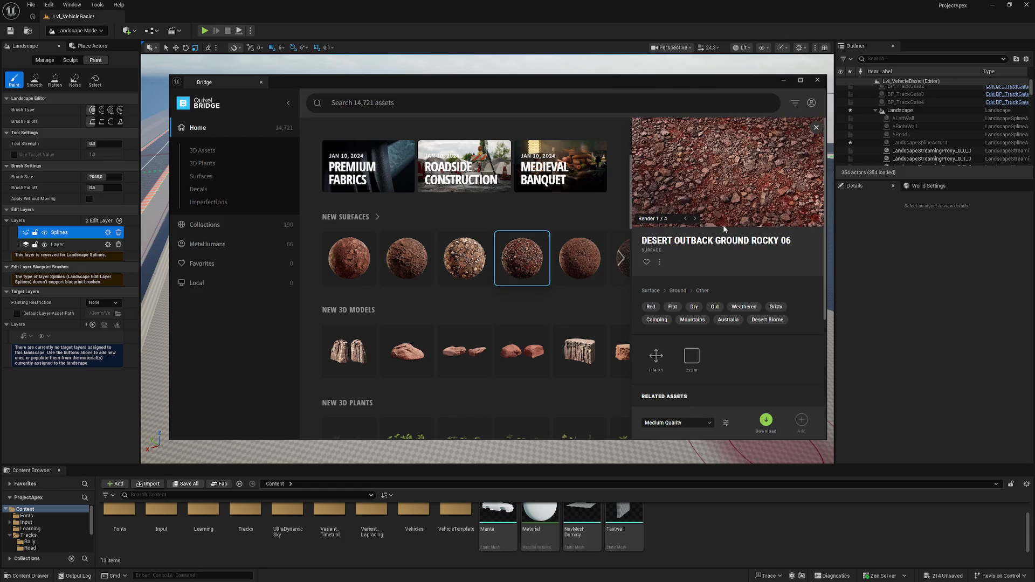
scroll(735, 391, down, 2)
click(766, 420)
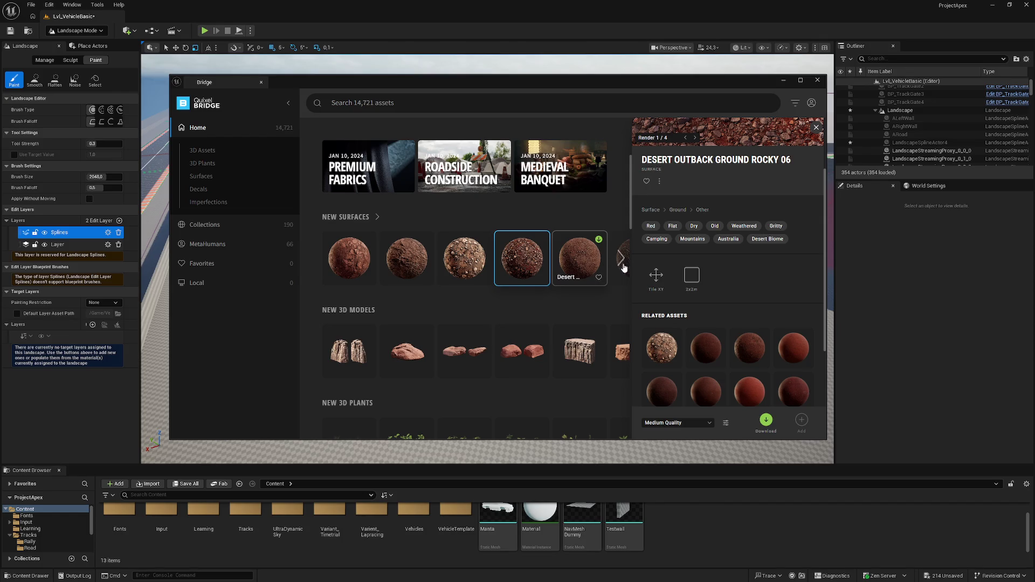
Try downloading Desert Outback Ground Mud Rocky 01, then close Bridge.
click(621, 259)
click(622, 259)
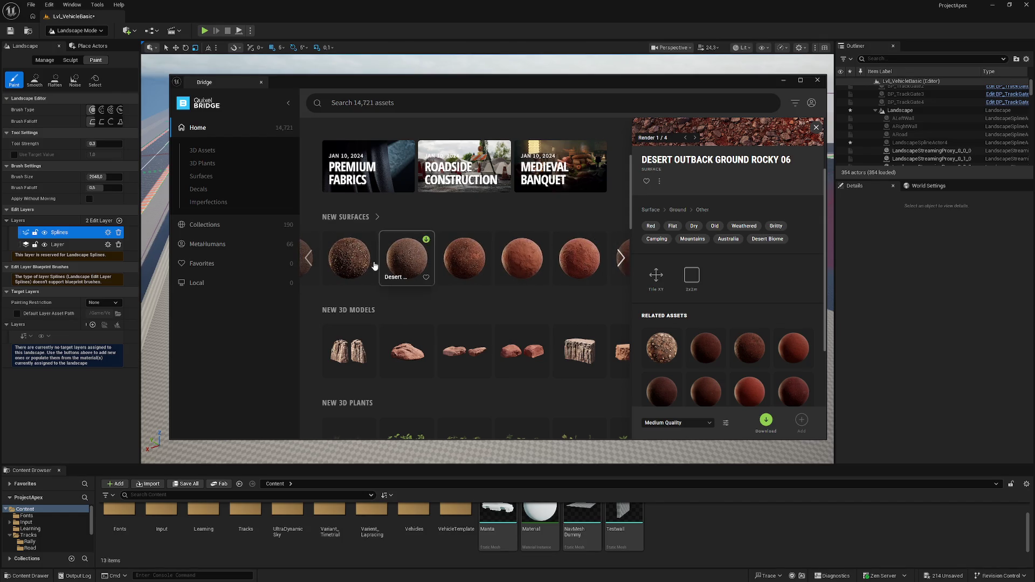
click(346, 268)
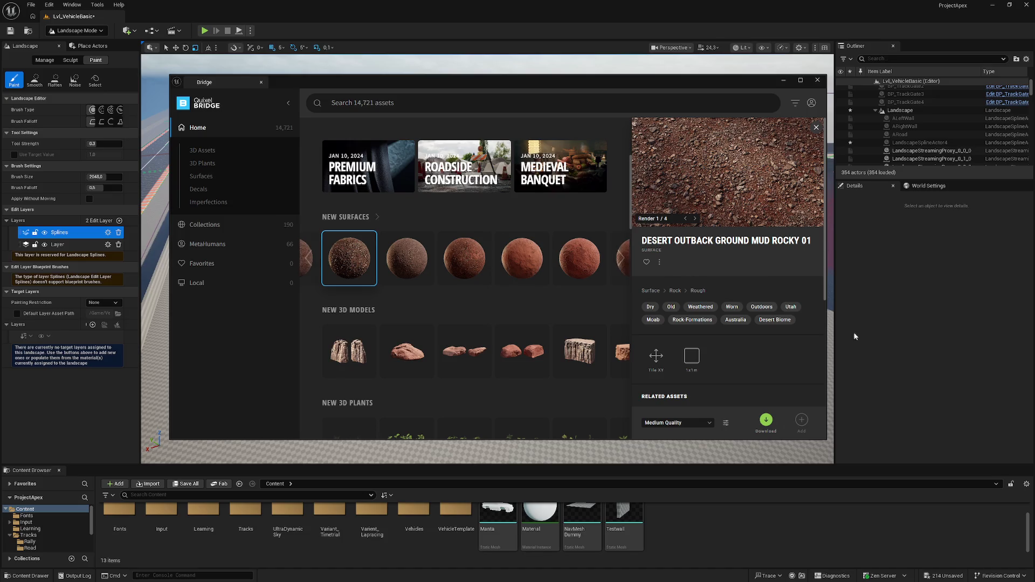
click(764, 421)
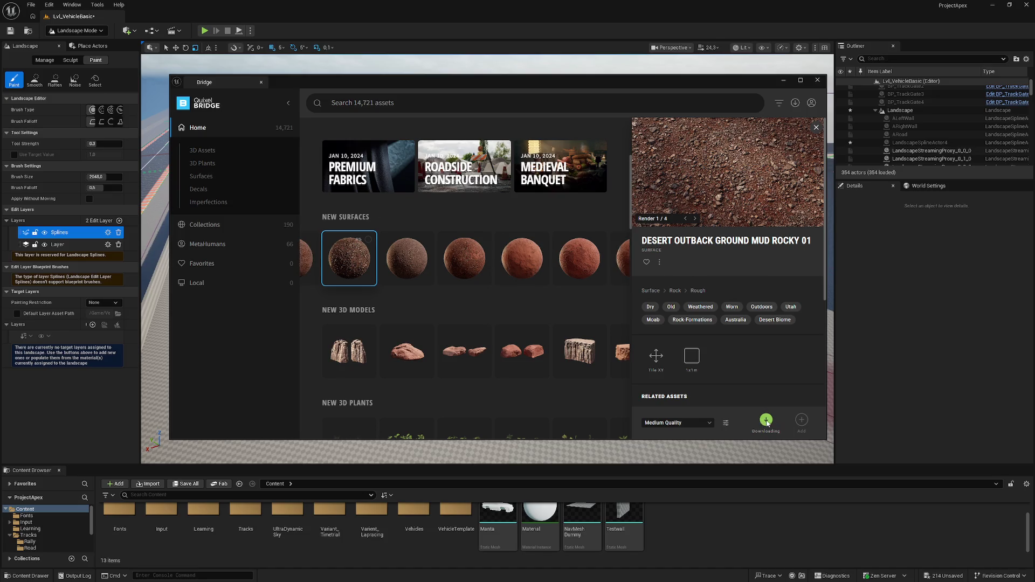
click(819, 81)
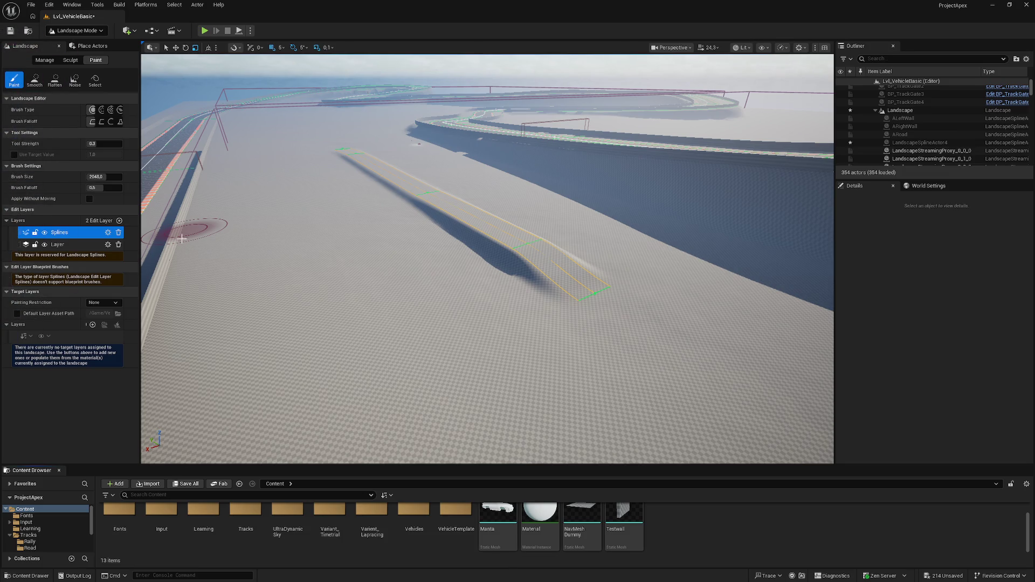
scroll(395, 533, up, 1)
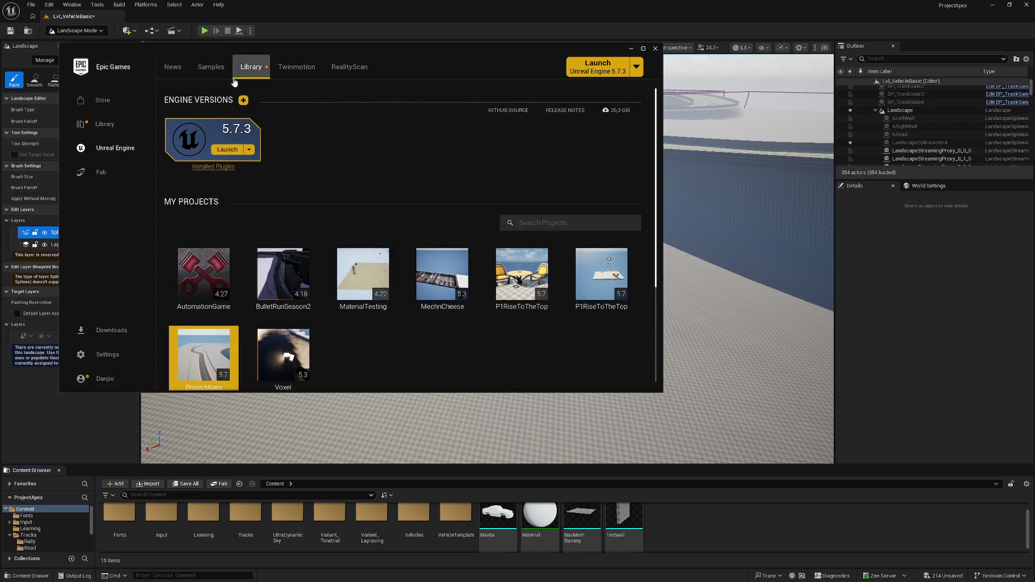
Search the Fab Library for 'megascans'.
scroll(386, 247, down, 1)
scroll(387, 248, down, 4)
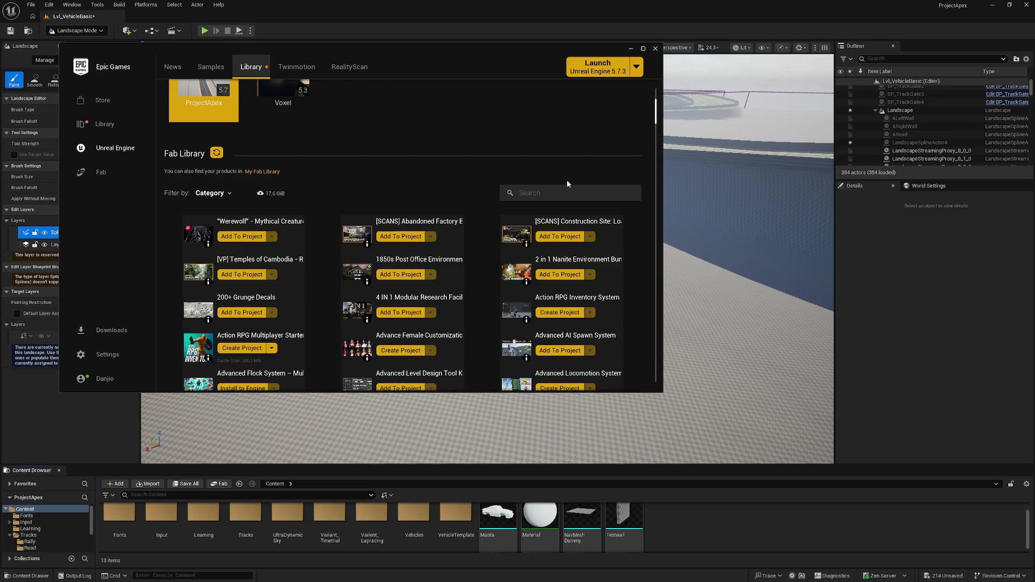
click(571, 192)
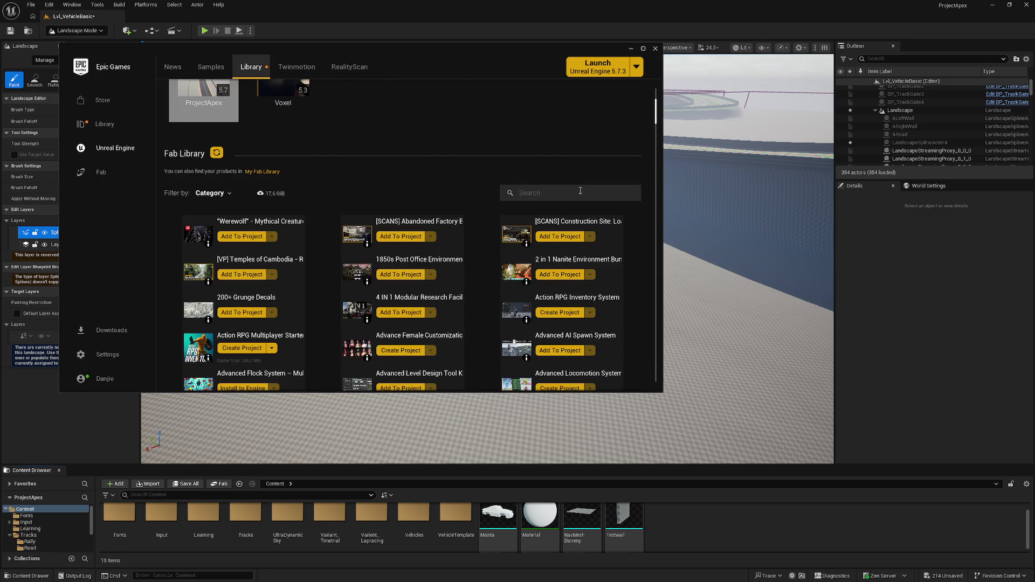
text(mega)
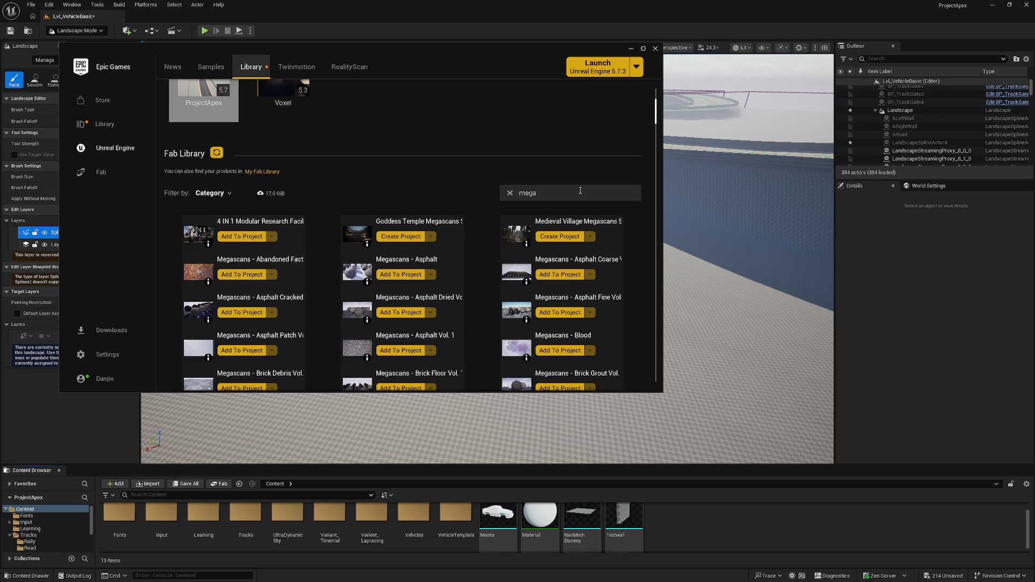
text(sc)
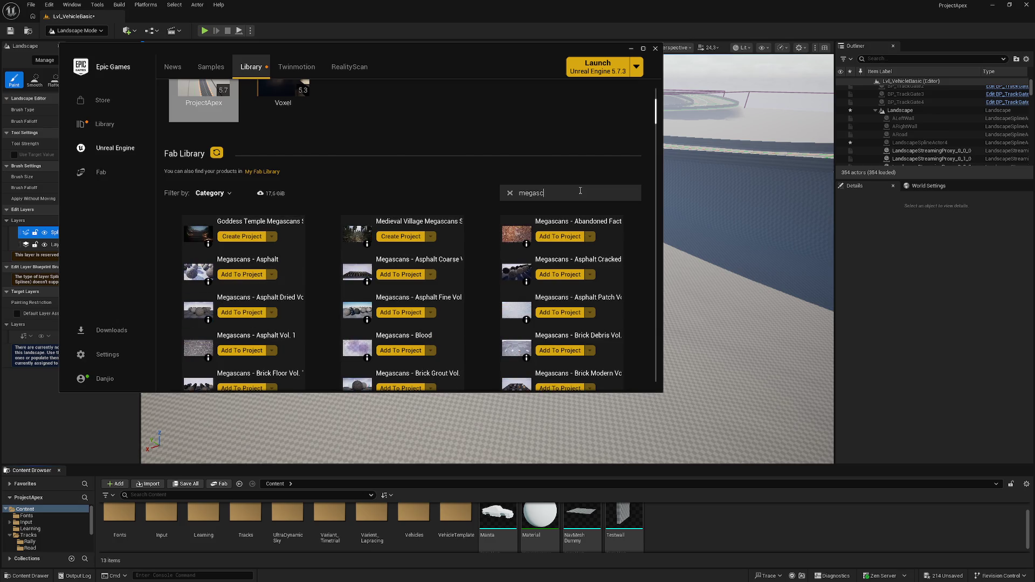
text(ans)
Scroll to the Forest Floors and Wooden Planks packs and start adding Forest Floors to a project.
scroll(592, 324, down, 2)
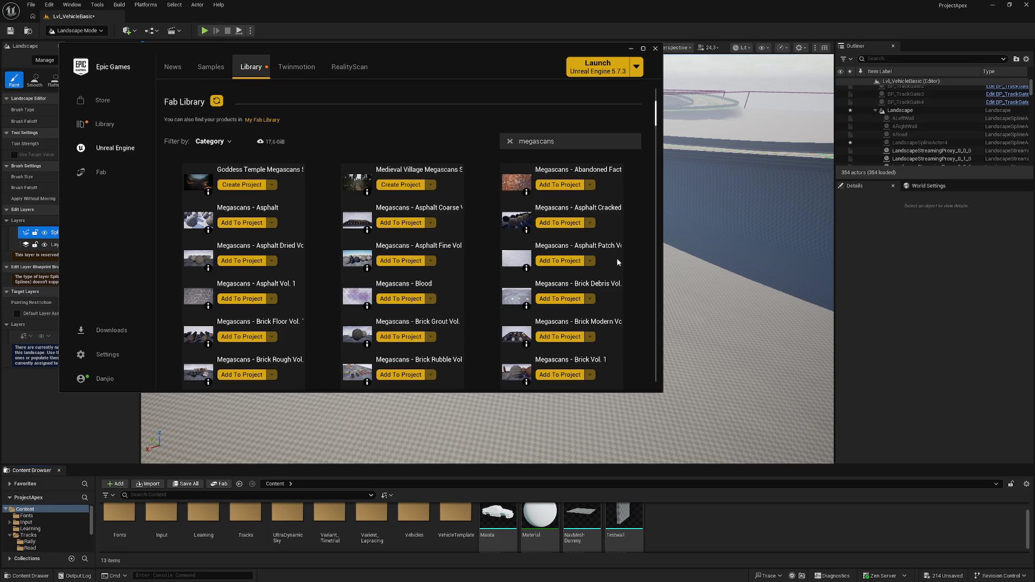
drag(657, 111, 659, 155)
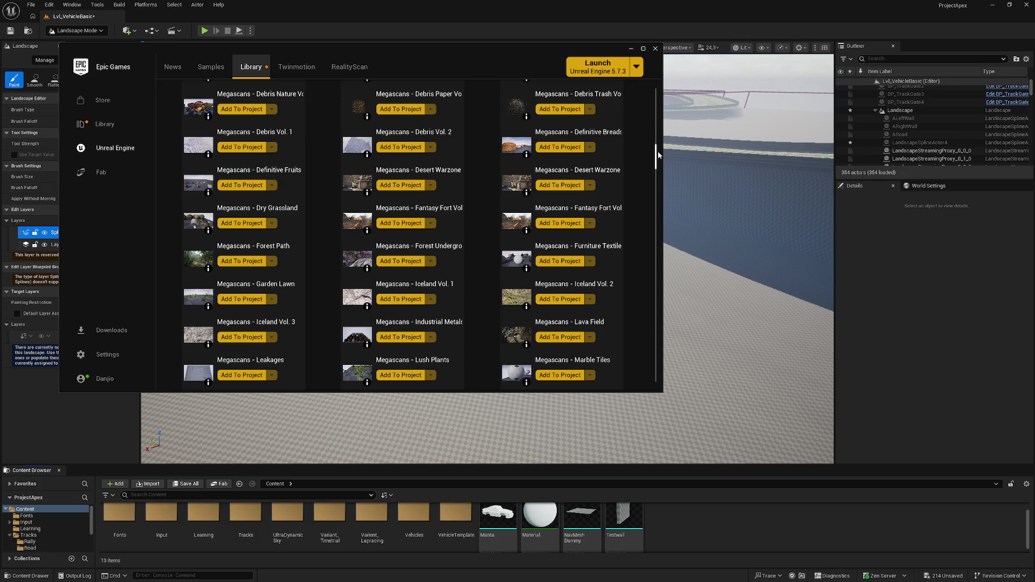
drag(659, 155, 658, 147)
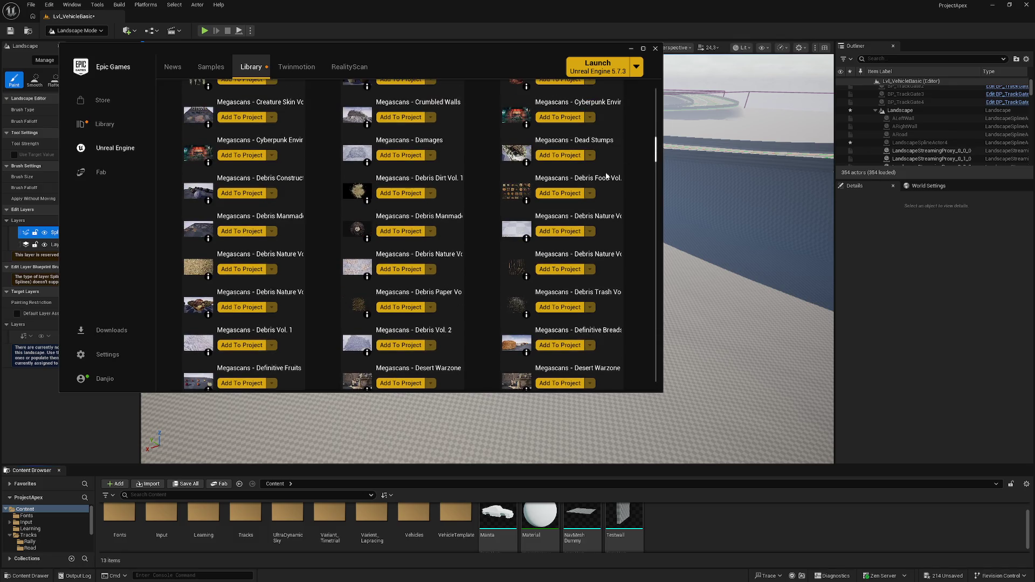
scroll(467, 267, down, 5)
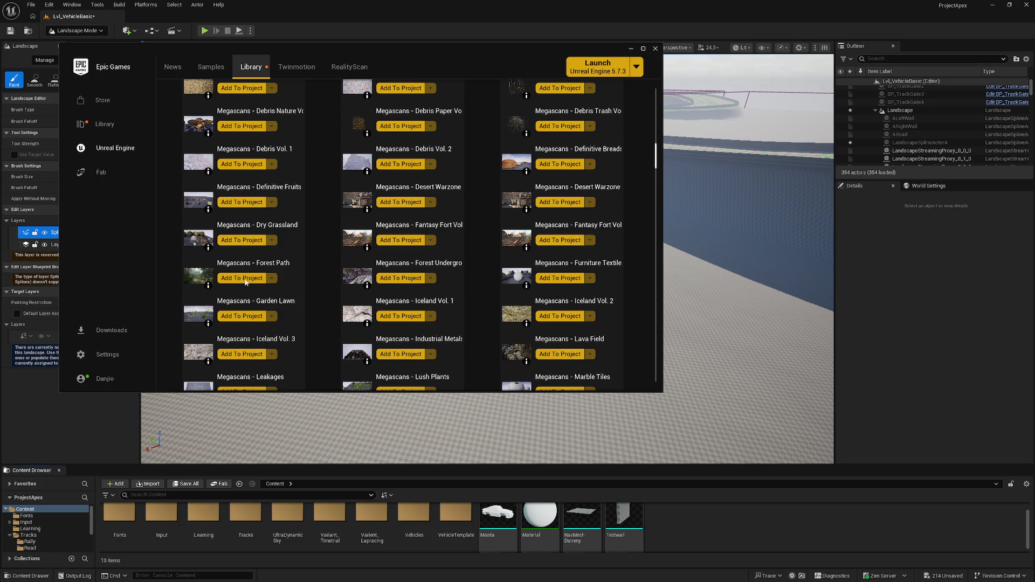
scroll(214, 282, up, 2)
scroll(345, 319, down, 5)
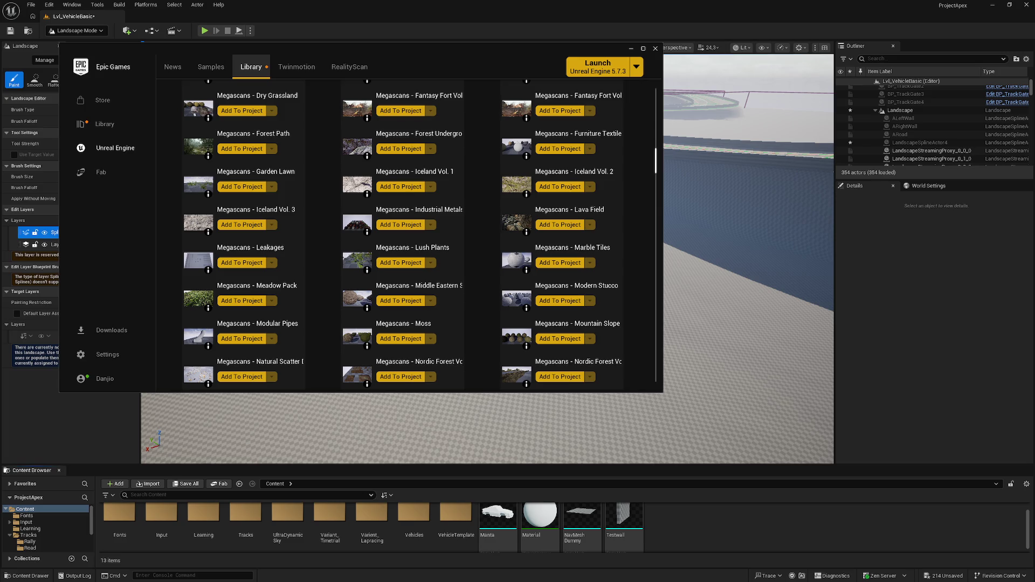
scroll(650, 172, down, 4)
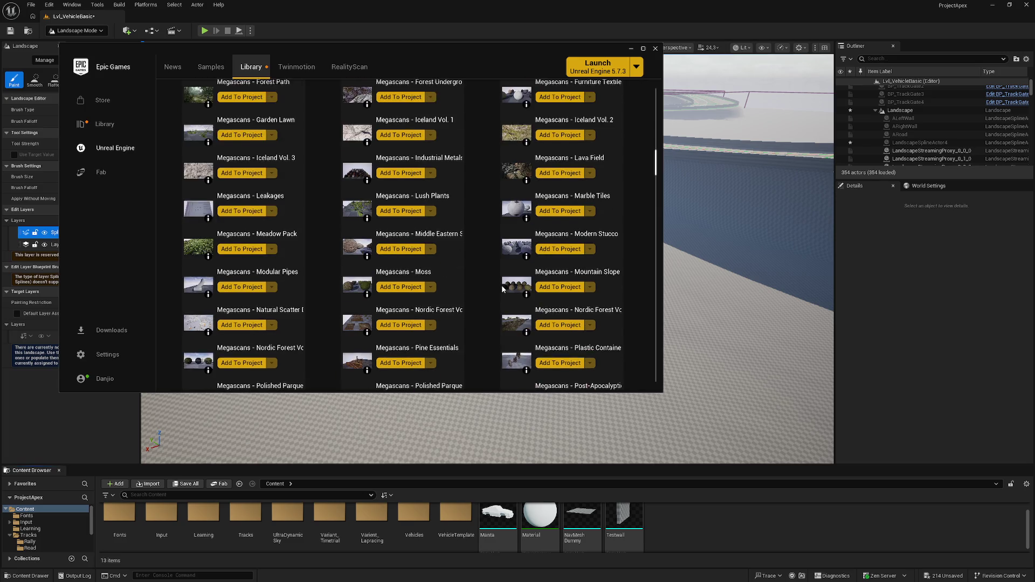
scroll(659, 176, down, 10)
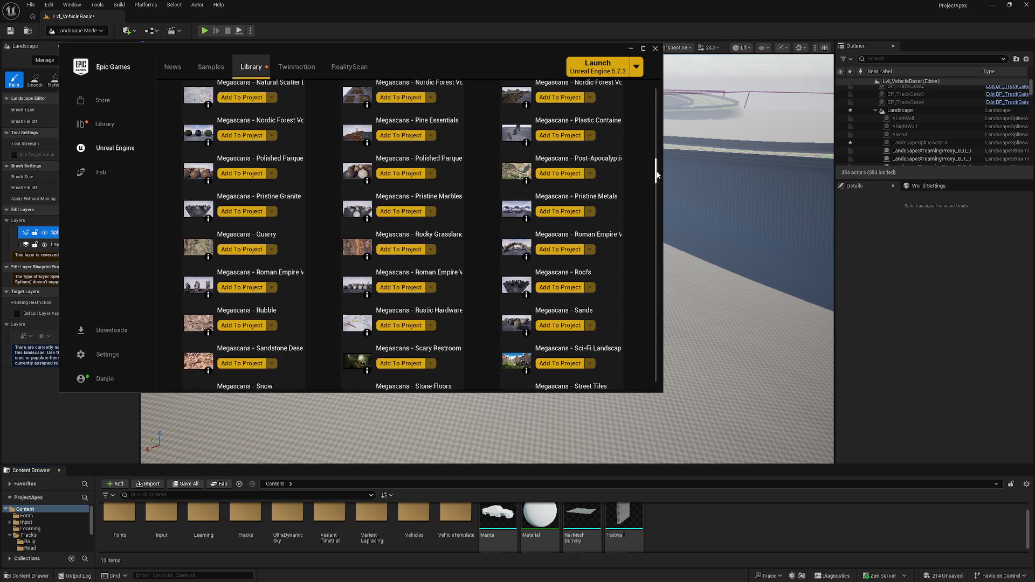
scroll(659, 175, down, 10)
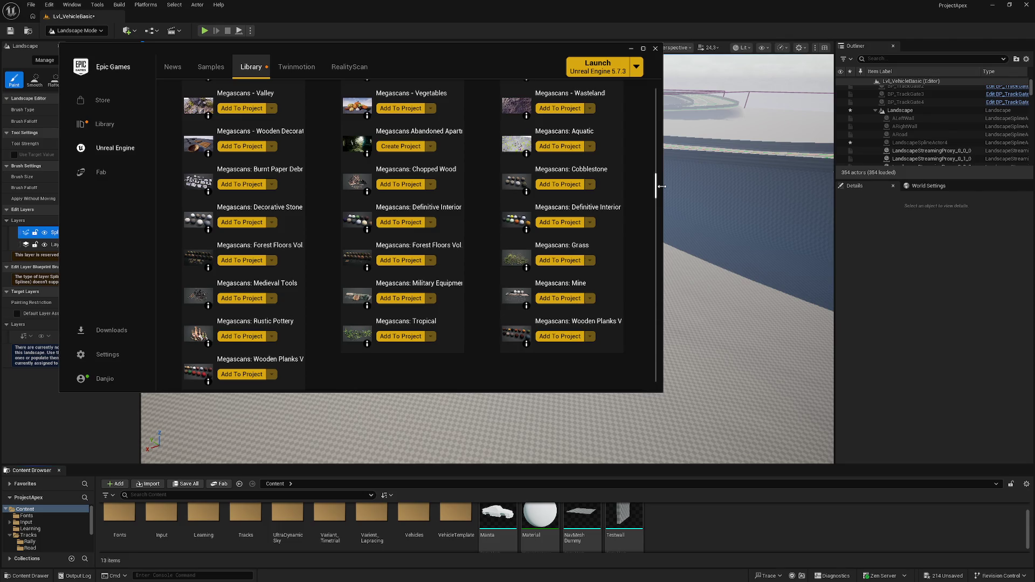
scroll(412, 220, up, 1)
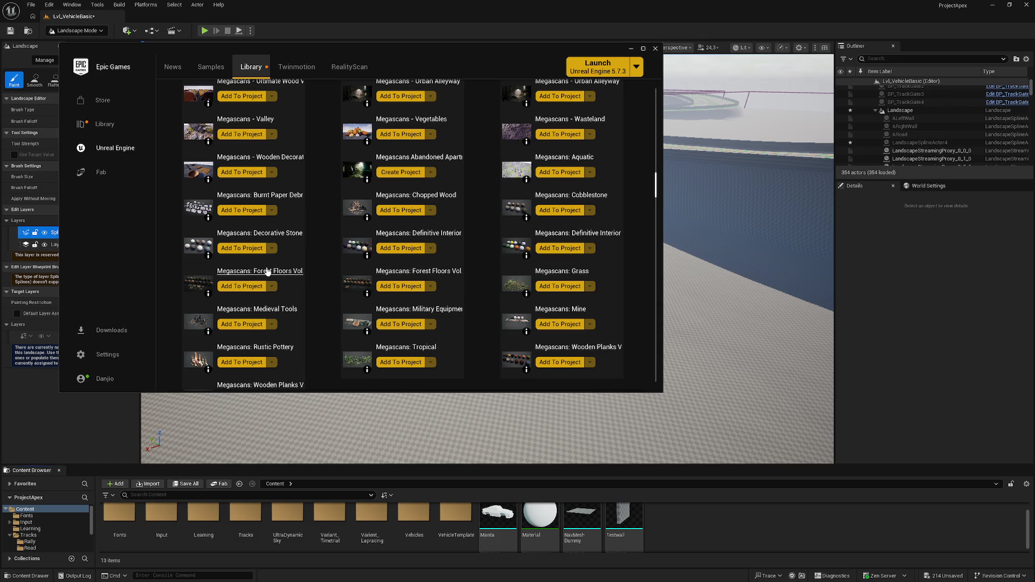
click(412, 287)
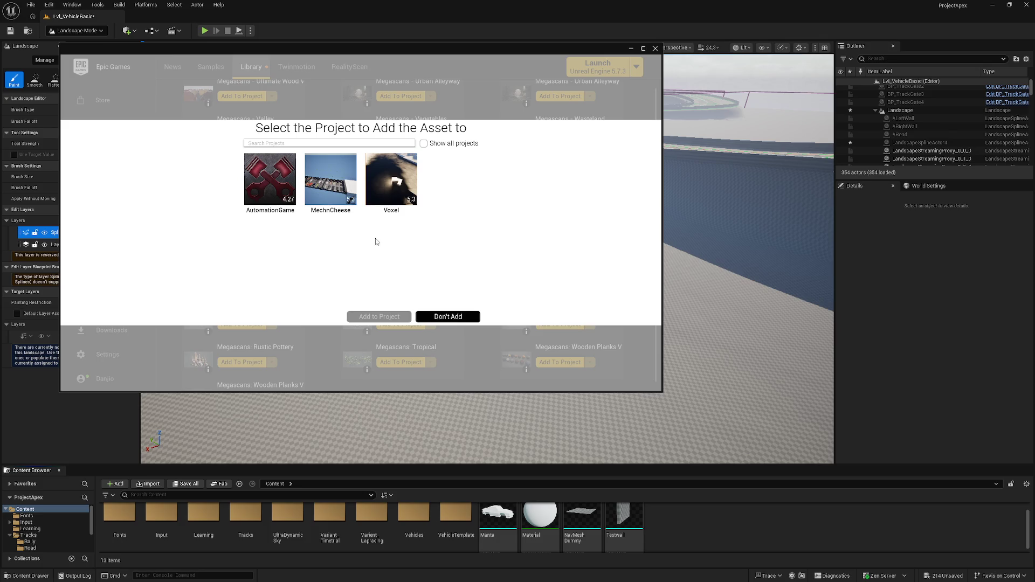
click(457, 318)
mouse_move(369, 295)
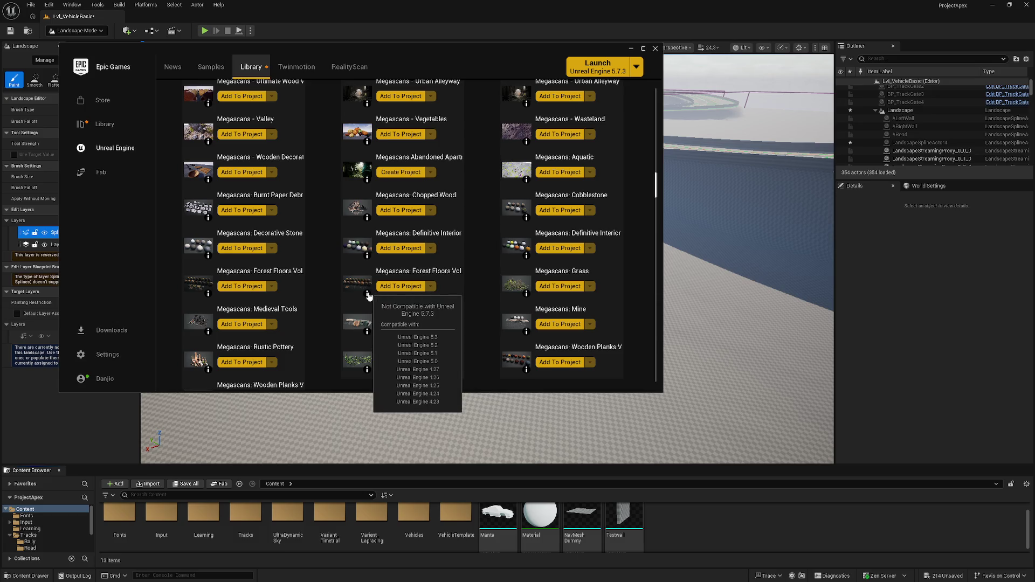
mouse_move(210, 296)
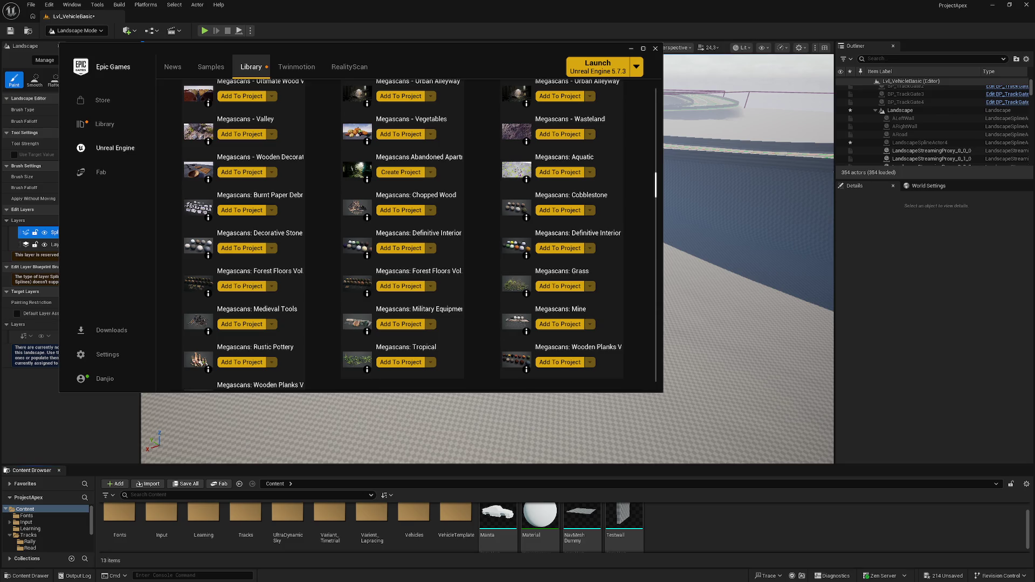
Scroll back up to show My Projects, including ProjectApex, and the 'megascans' Fab Library search.
scroll(296, 276, up, 10)
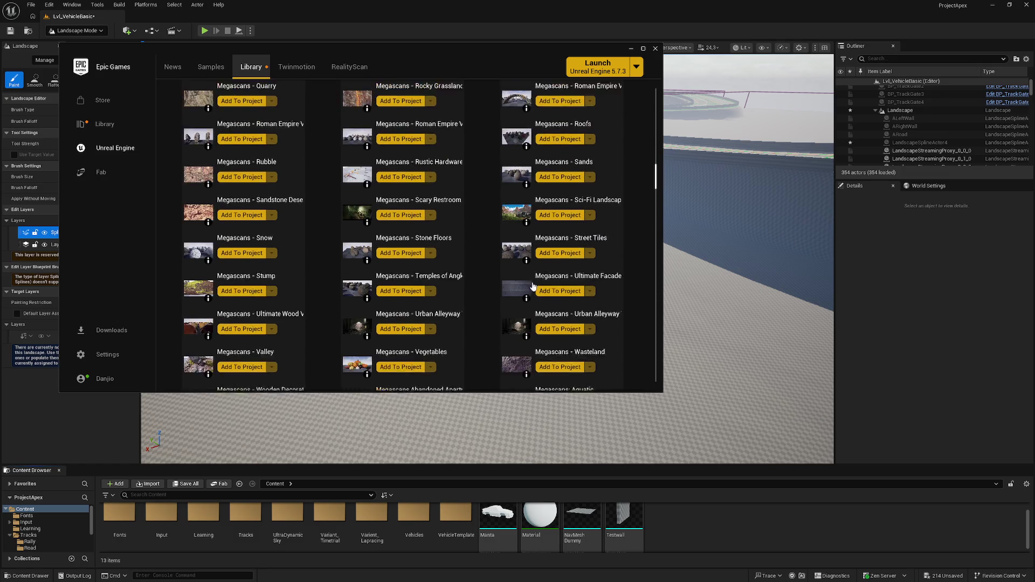
scroll(624, 219, up, 10)
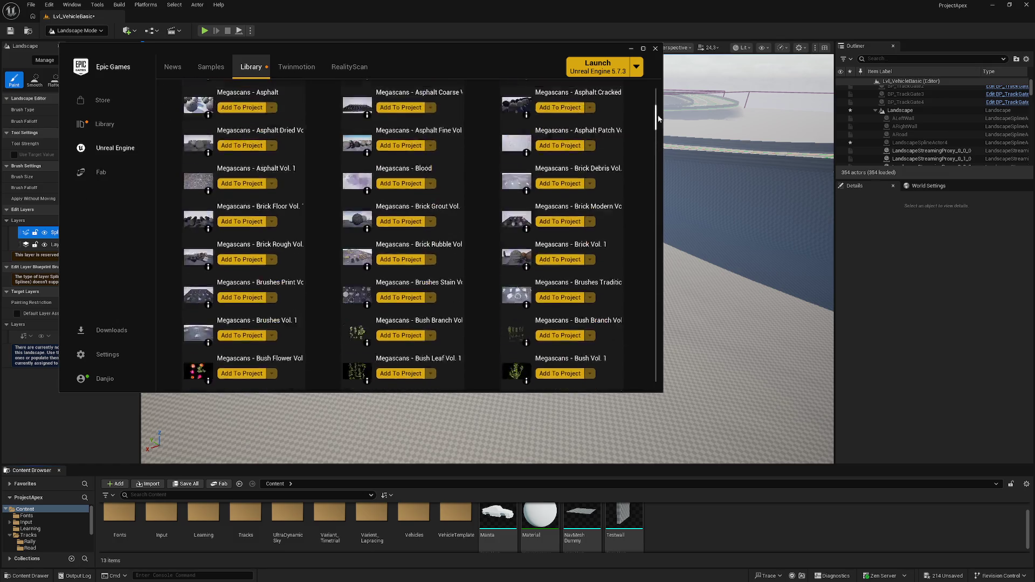
scroll(660, 113, down, 2)
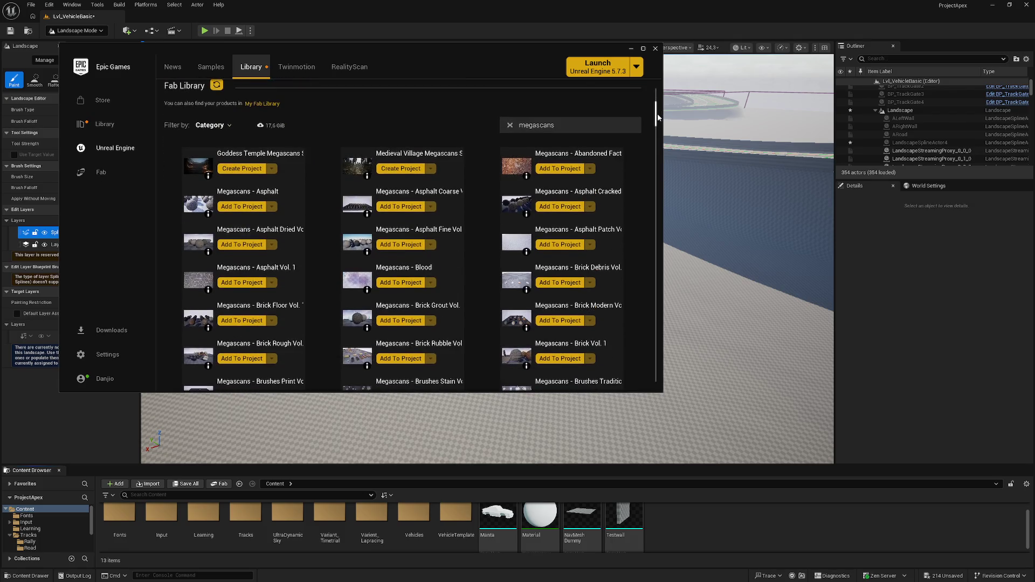
scroll(530, 168, up, 1)
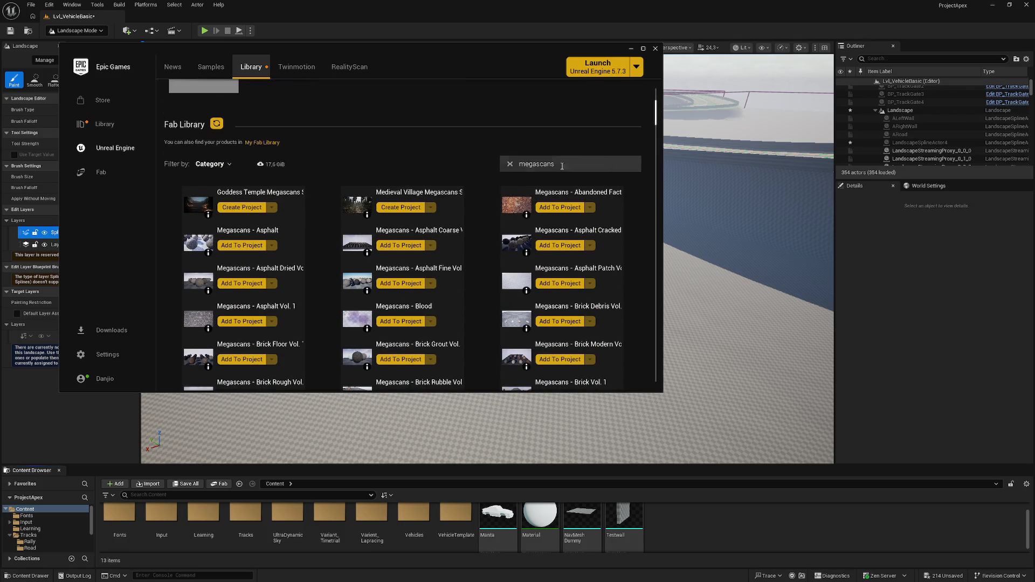
mouse_move(528, 215)
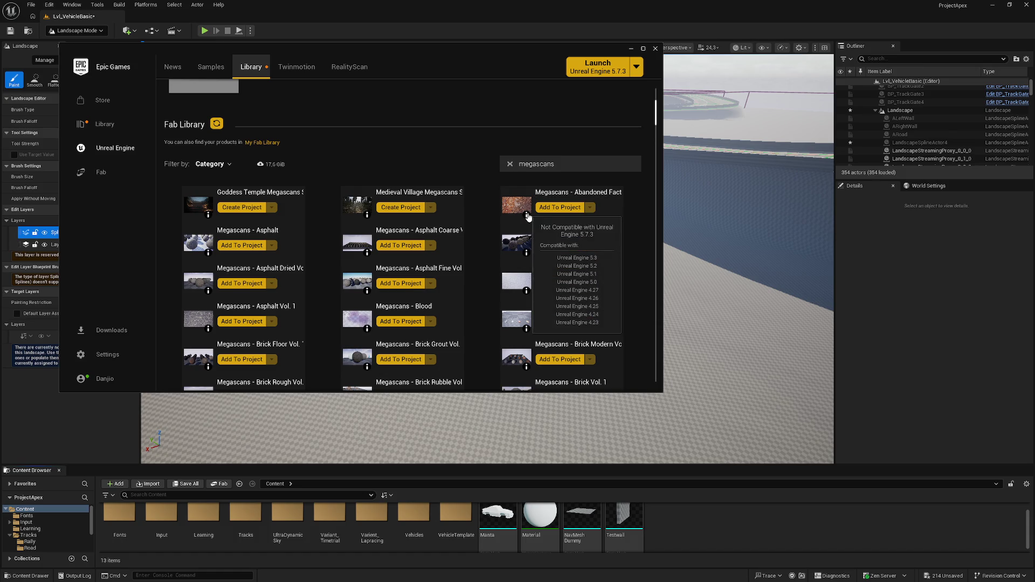
scroll(413, 205, up, 2)
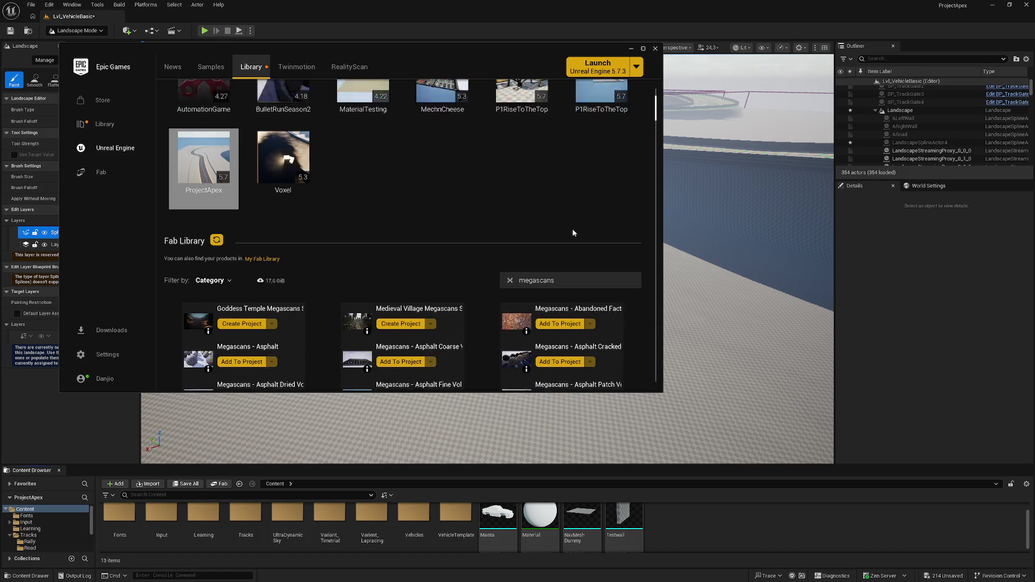
mouse_move(655, 107)
mouse_down()
mouse_move(647, 250)
mouse_move(661, 190)
mouse_up()
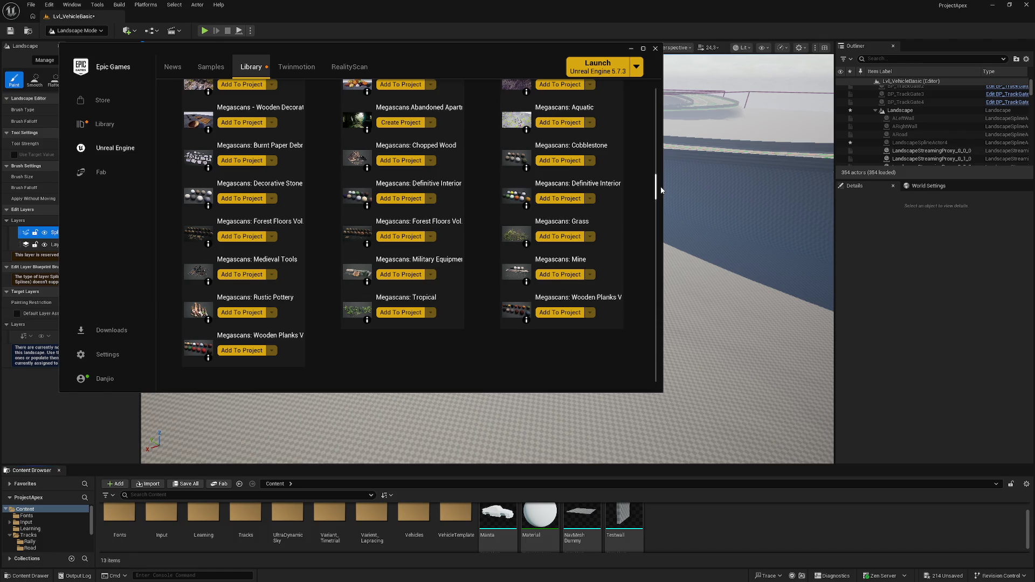
drag(661, 190, 649, 92)
scroll(412, 244, down, 3)
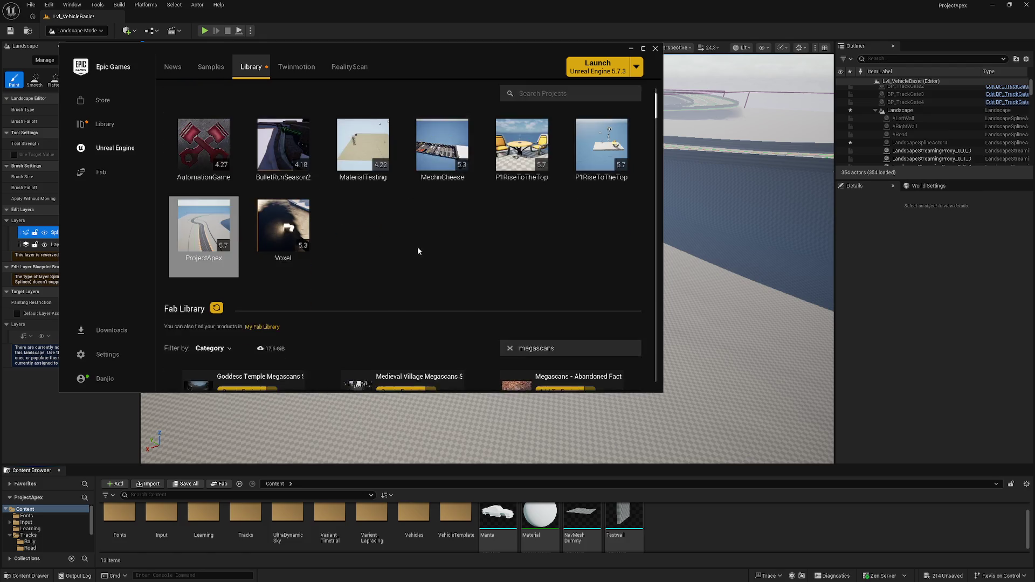
Change the Fab Library search from 'dirt' to 'mater'.
text(dirt)
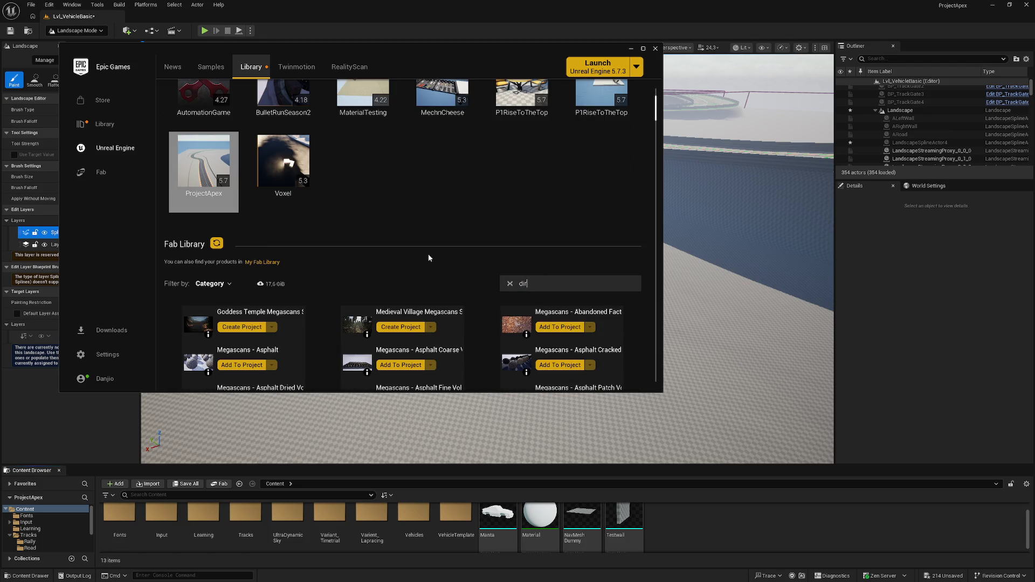
scroll(334, 243, down, 1)
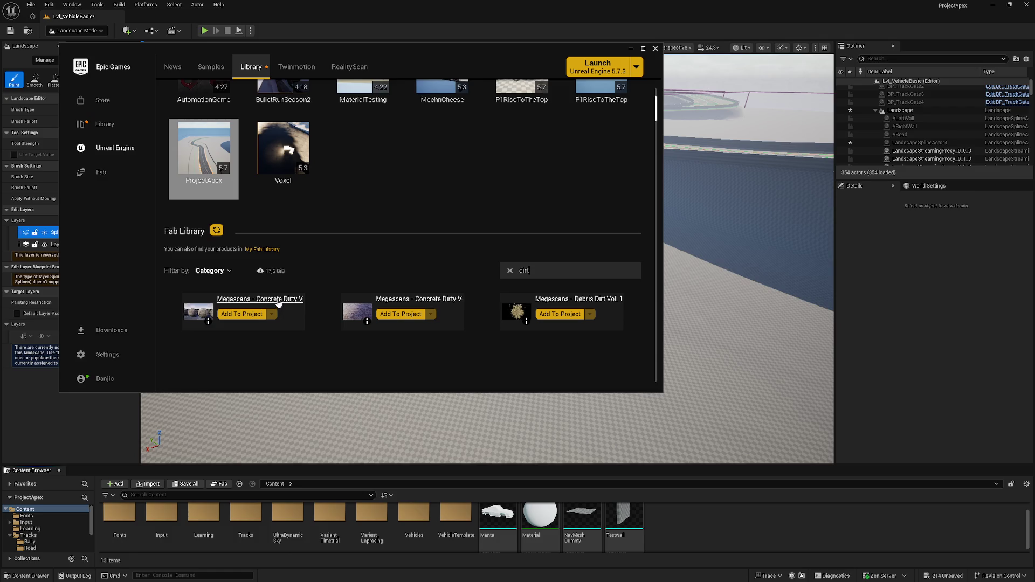
double_click(555, 269)
key(BackSpace)
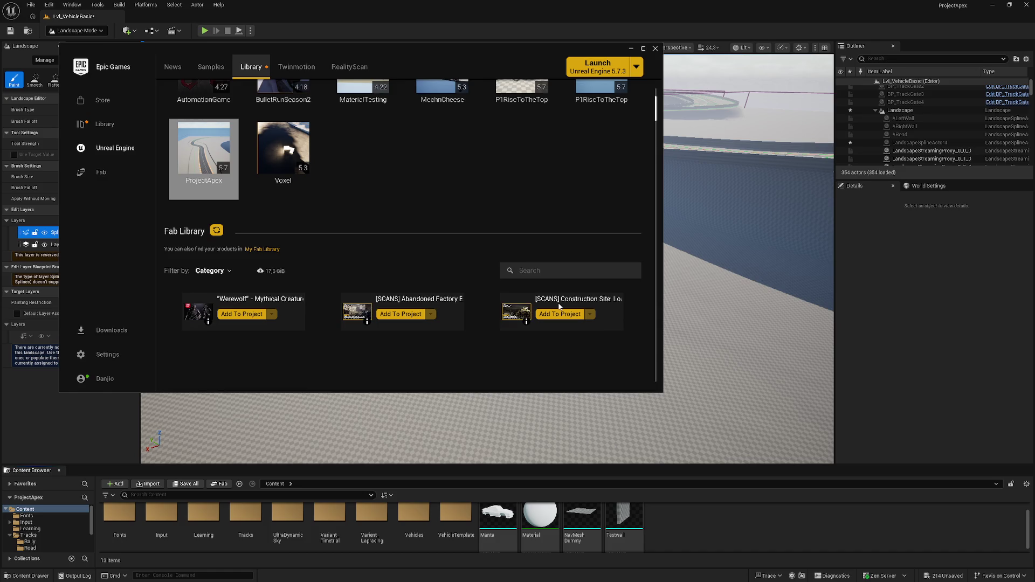
scroll(357, 247, down, 5)
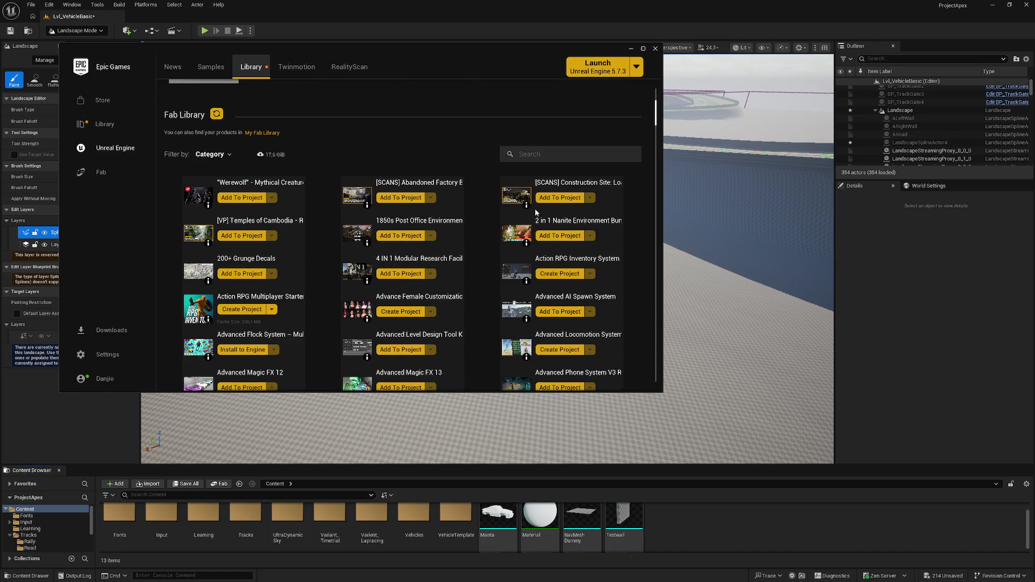
scroll(547, 186, up, 1)
text(mater)
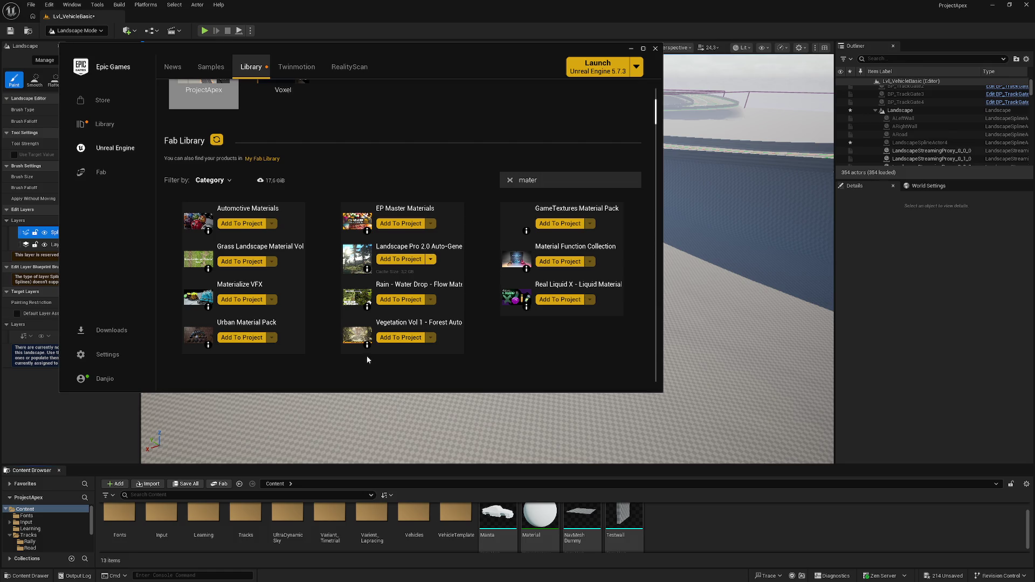
Check the packs' compatibility info, then minimize the launcher to return to the editor.
mouse_move(369, 348)
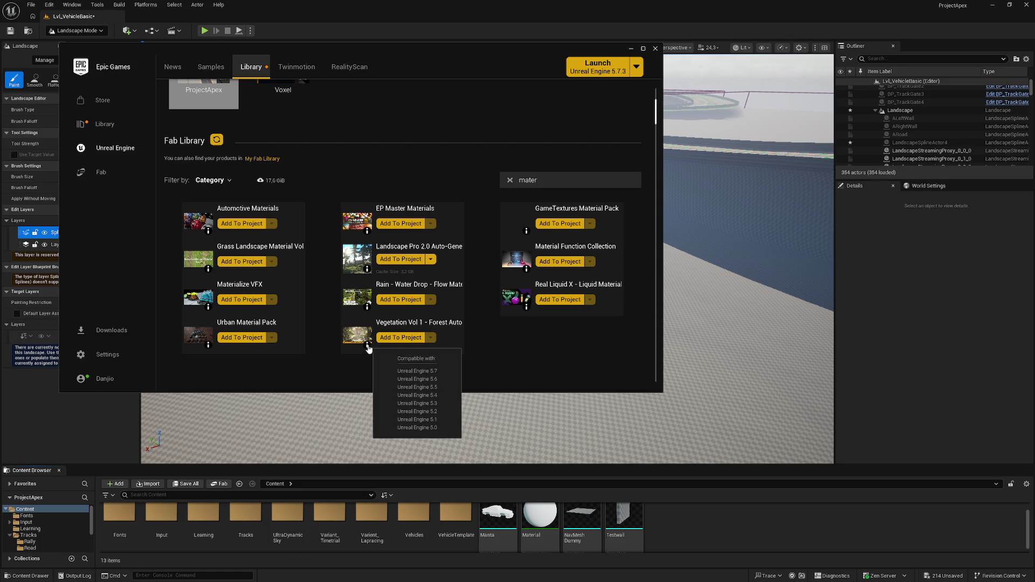
mouse_move(210, 350)
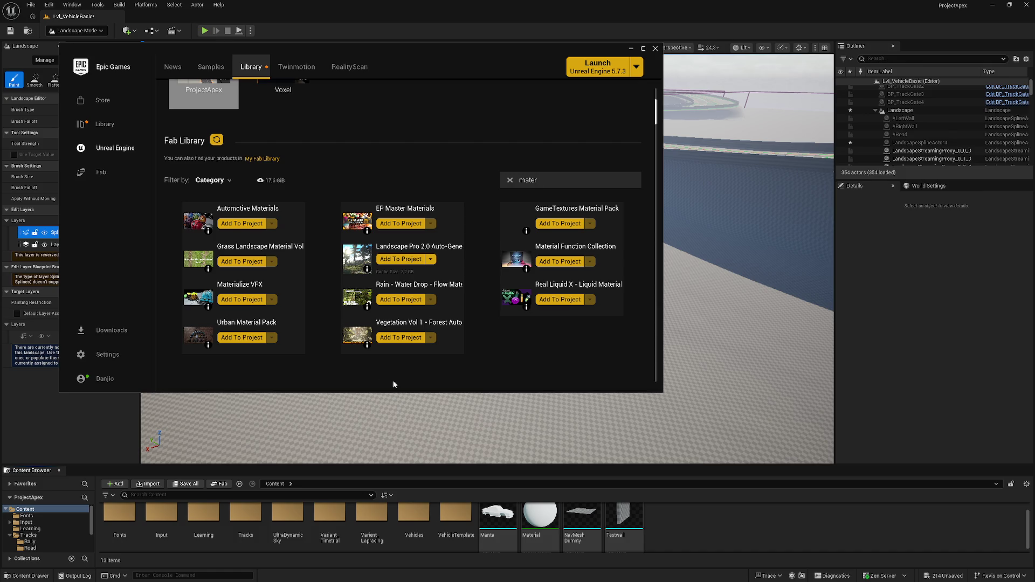
click(631, 49)
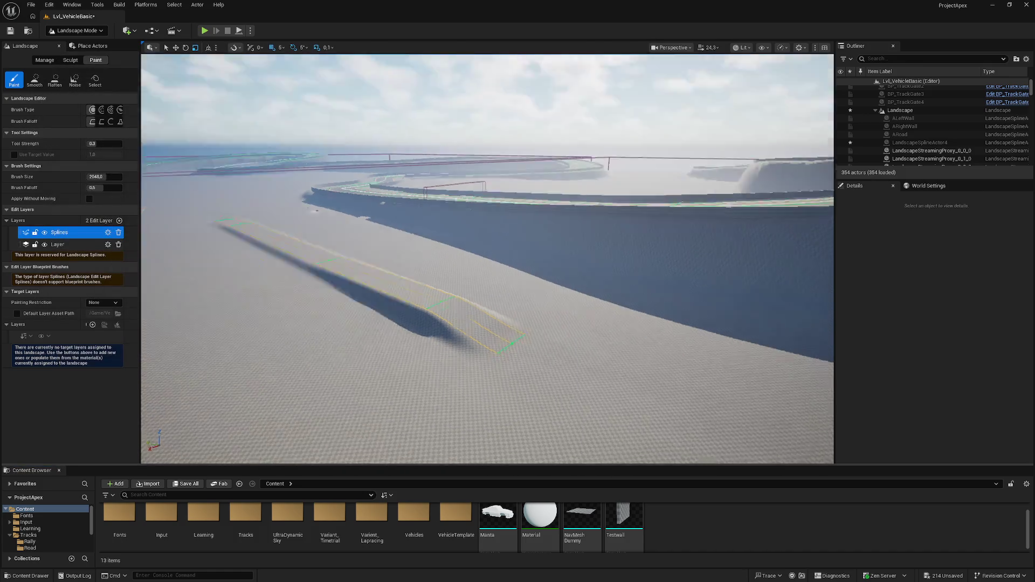
Open the DebugLandscapeMat material from the Learning folder.
scroll(208, 518, down, 1)
double_click(207, 518)
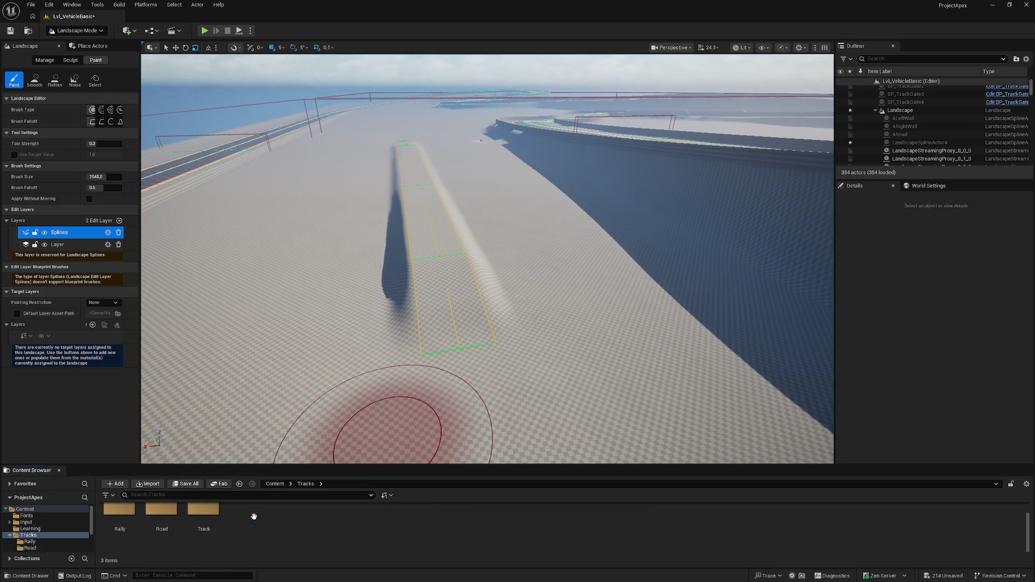
double_click(122, 517)
double_click(125, 519)
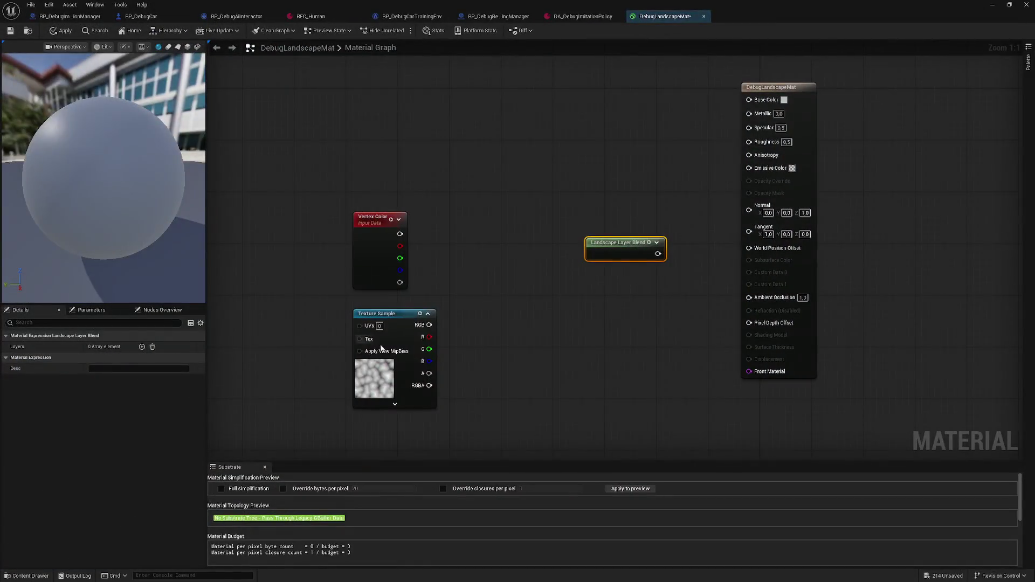
Rearrange the graph, deleting the Vertex Color node and moving the Texture Sample into its place.
drag(388, 319, 458, 307)
drag(584, 339, 541, 354)
drag(429, 317, 401, 310)
drag(359, 237, 326, 244)
drag(383, 321, 305, 341)
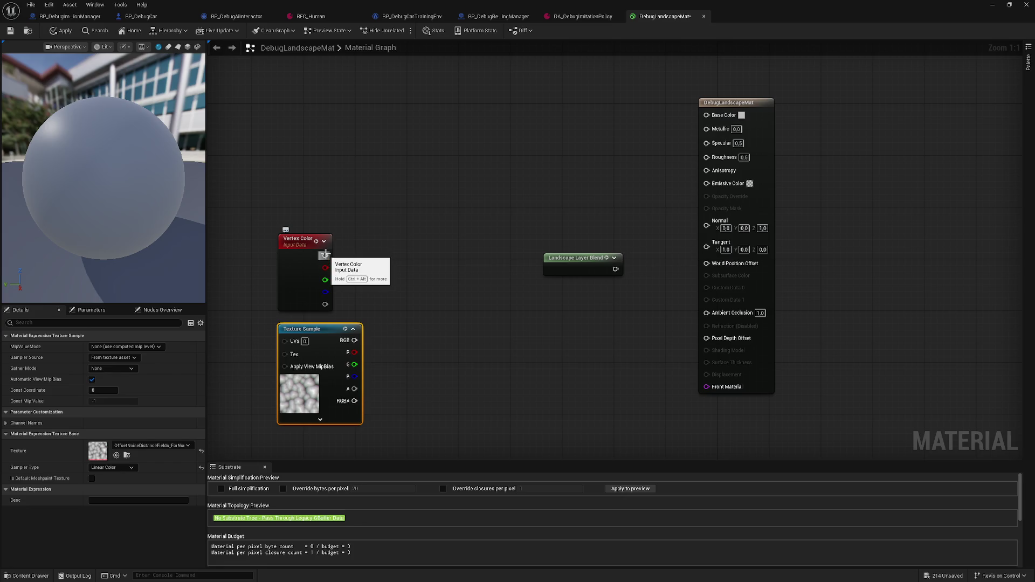
click(299, 278)
key(Delete)
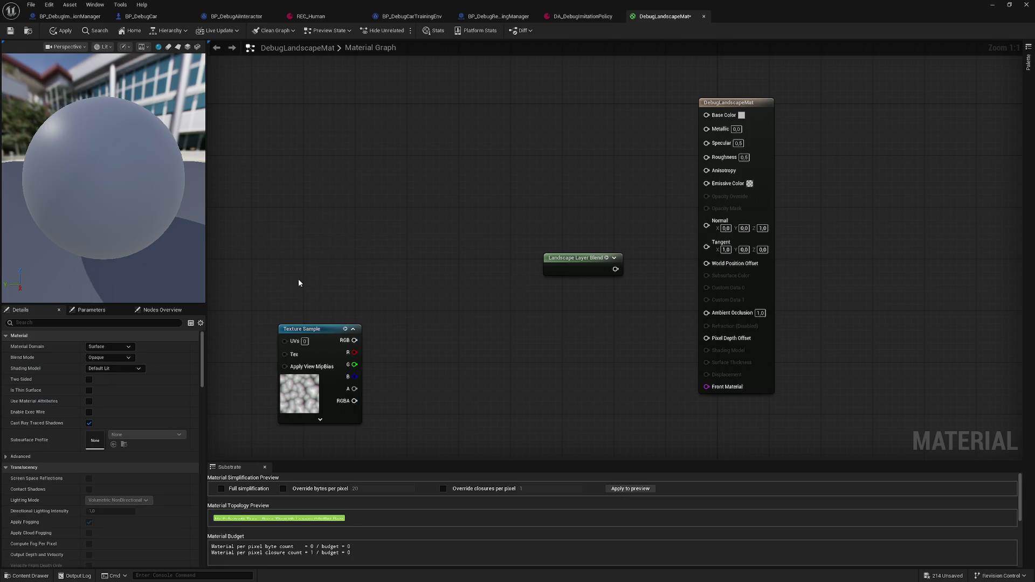
drag(338, 349, 343, 264)
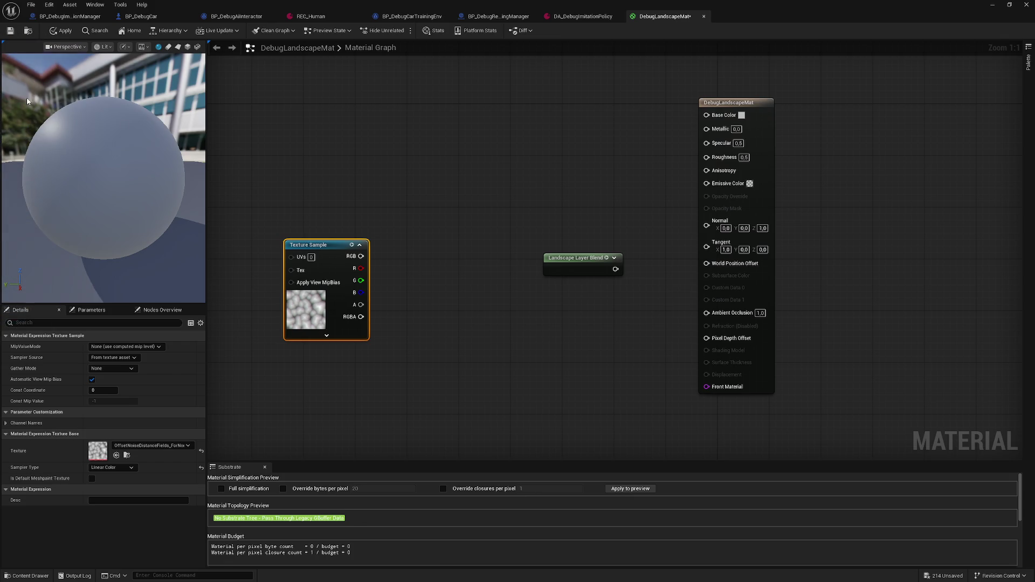
Add a Layer Blend layer fed by Texture Sample RGB and wire its output to World Position Offset.
click(569, 263)
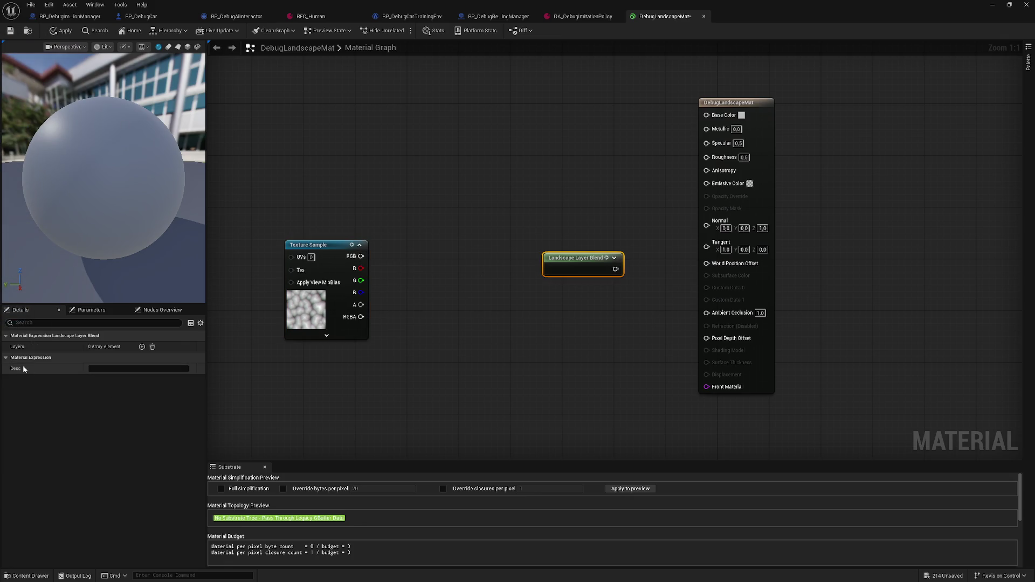
click(142, 347)
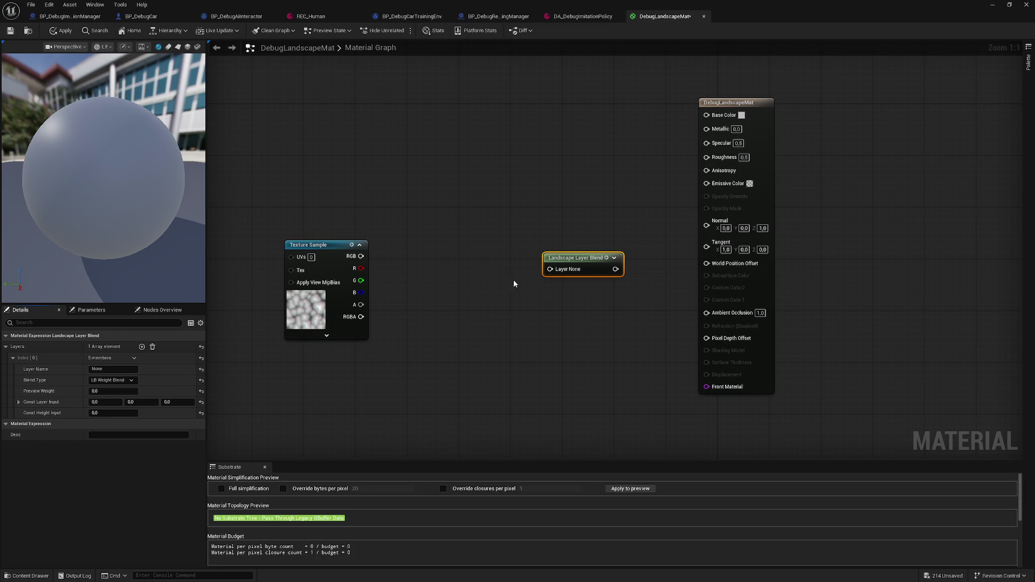
drag(577, 258, 454, 245)
drag(361, 256, 426, 257)
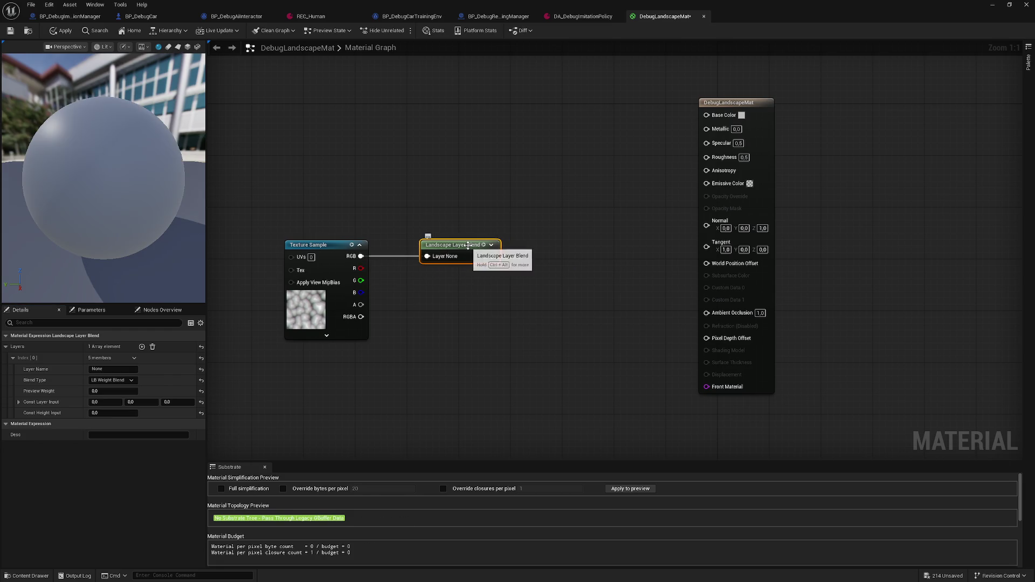
click(495, 249)
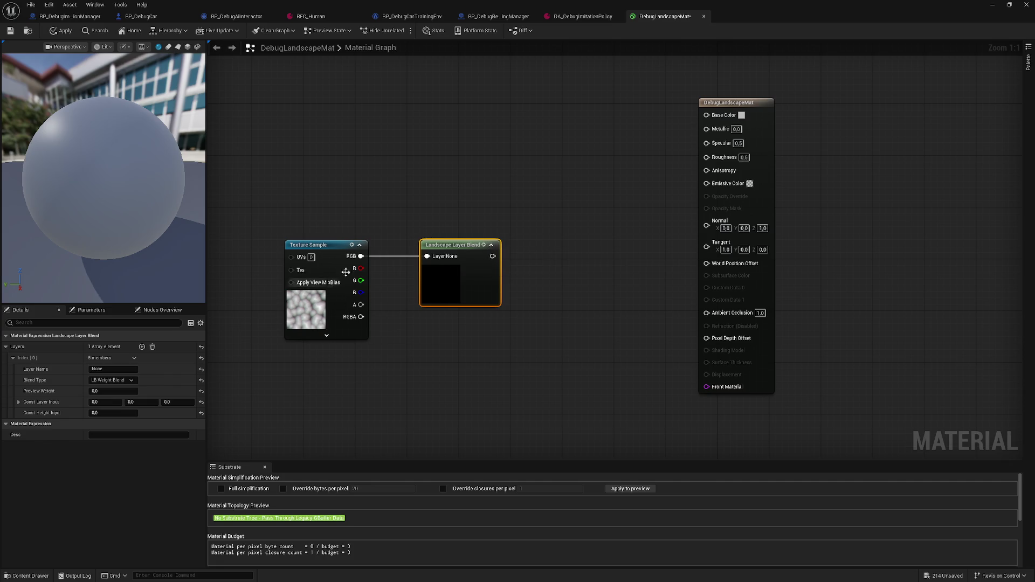
mouse_move(435, 189)
mouse_down()
mouse_move(409, 201)
mouse_move(397, 228)
mouse_up()
drag(437, 295, 651, 302)
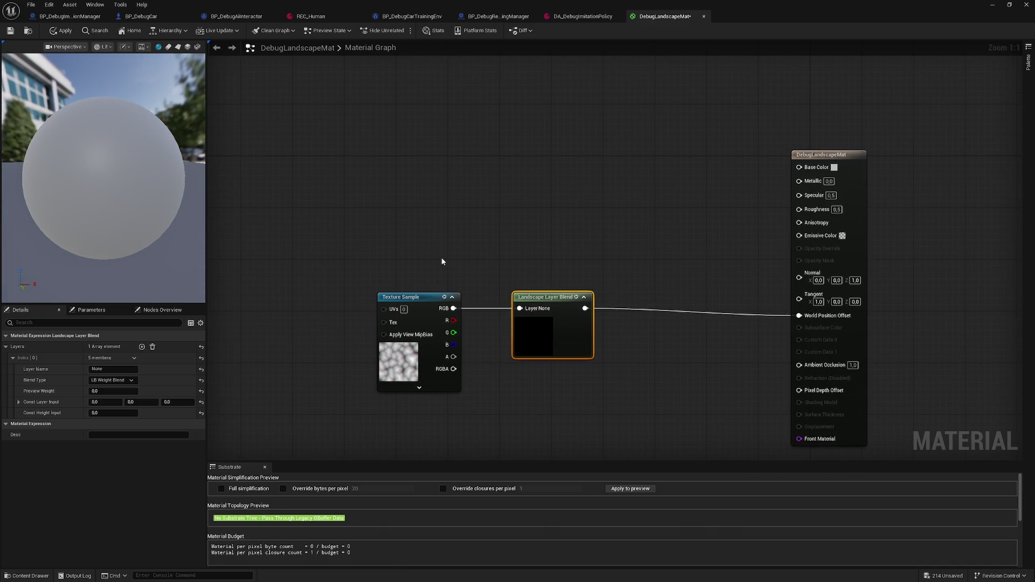
Search the node palette for 'color' and scroll through the matching nodes.
right_click(429, 266)
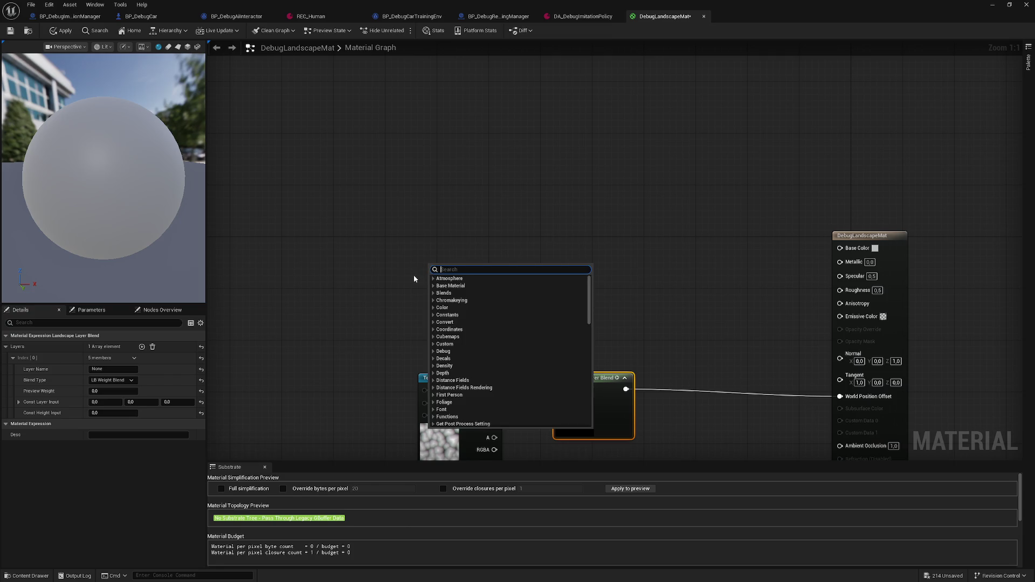
text(color)
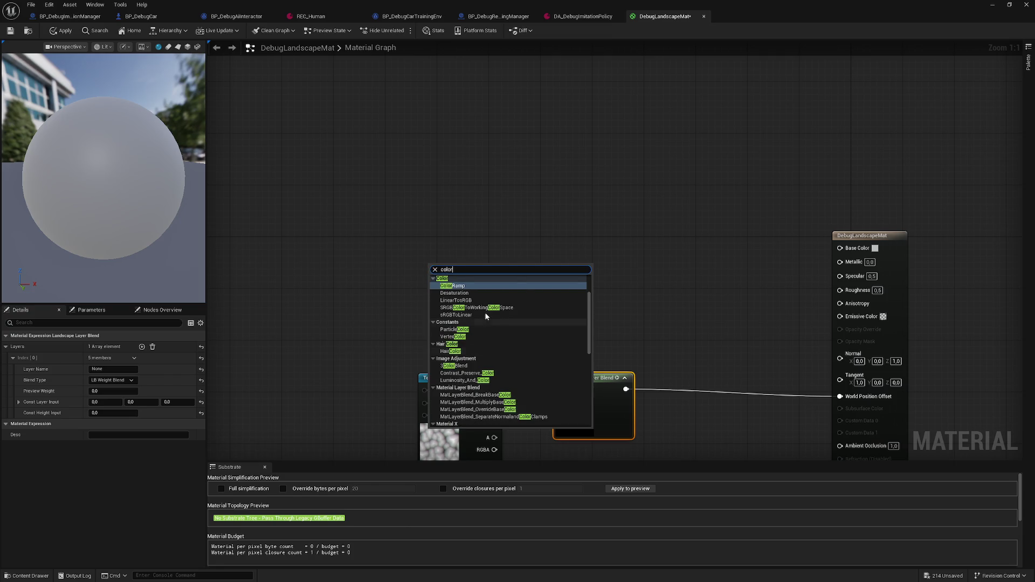
scroll(502, 332, up, 2)
scroll(491, 360, up, 2)
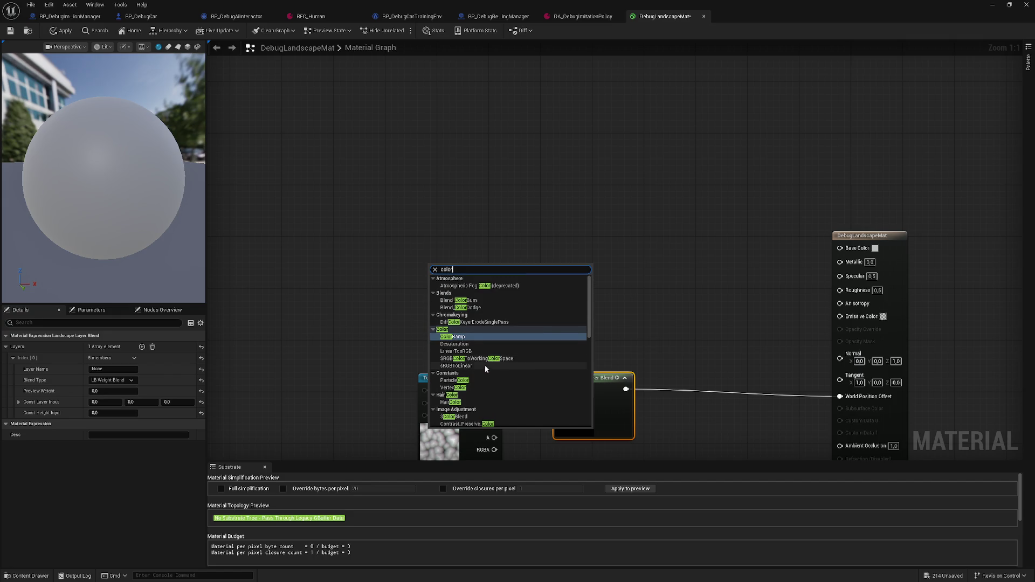
scroll(485, 370, down, 15)
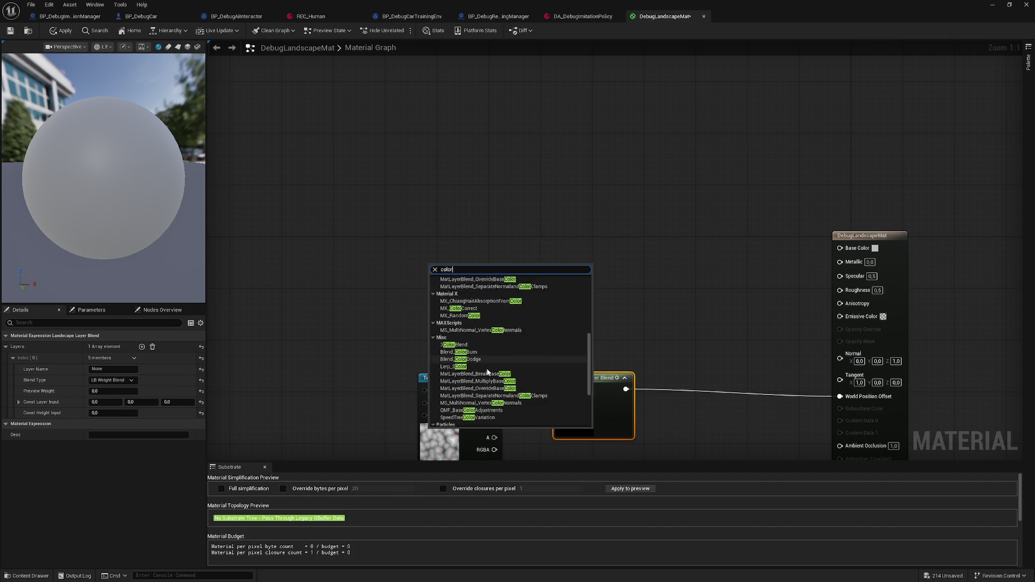
scroll(487, 371, down, 5)
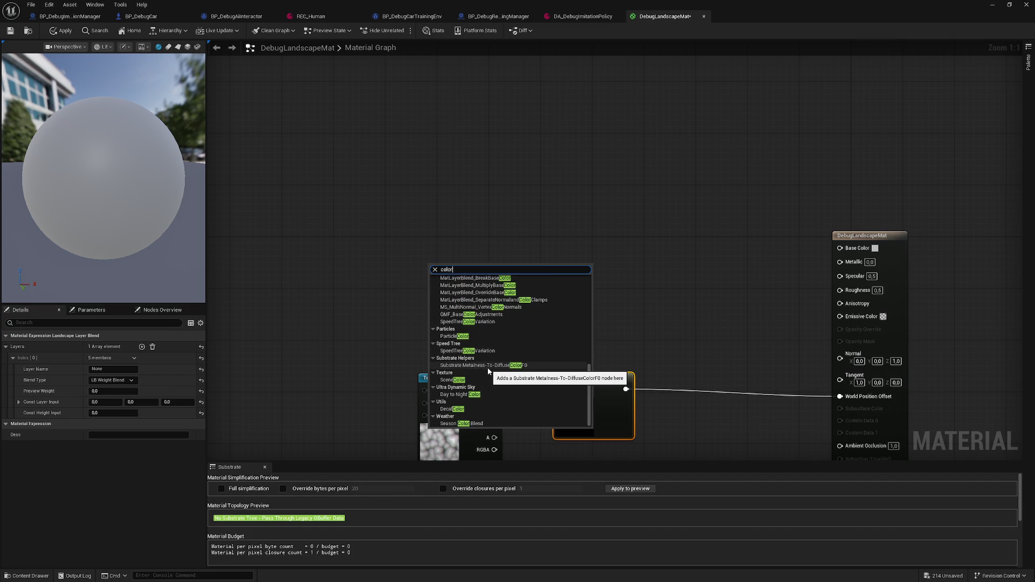
Search the node palette for 'vector' and add a Constant3Vector node.
right_click(392, 305)
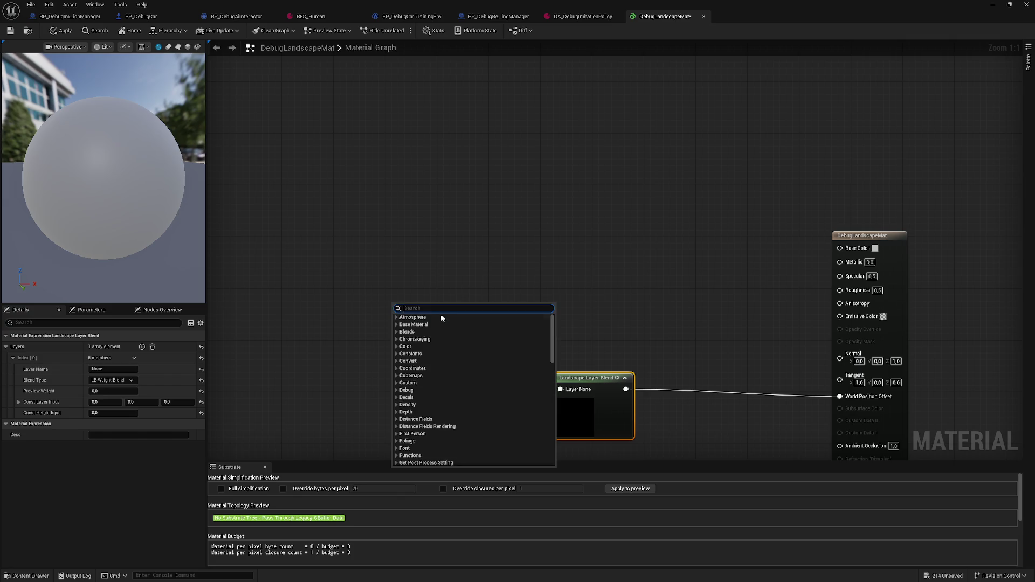
text(vector)
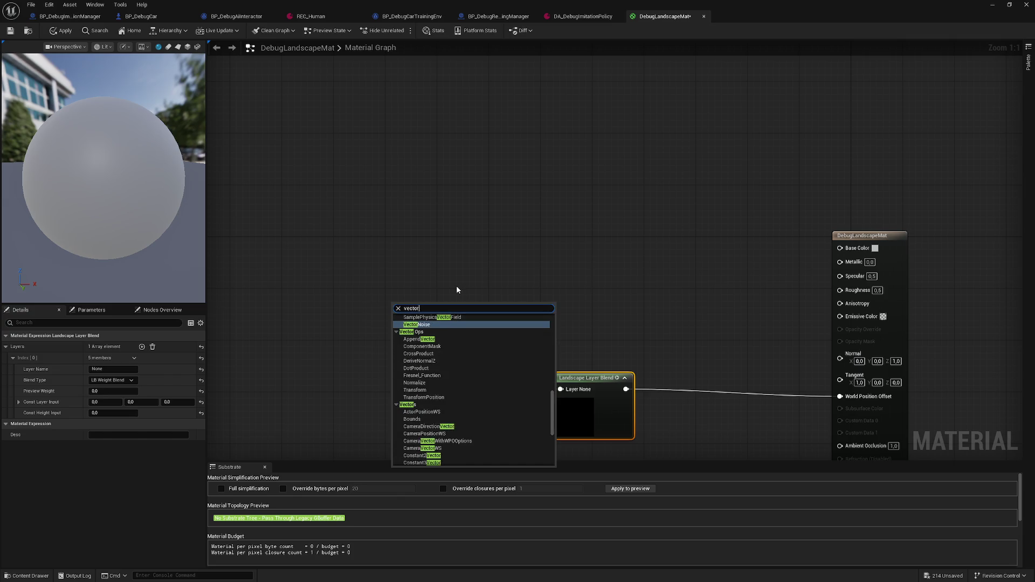
scroll(478, 367, down, 5)
scroll(478, 367, down, 2)
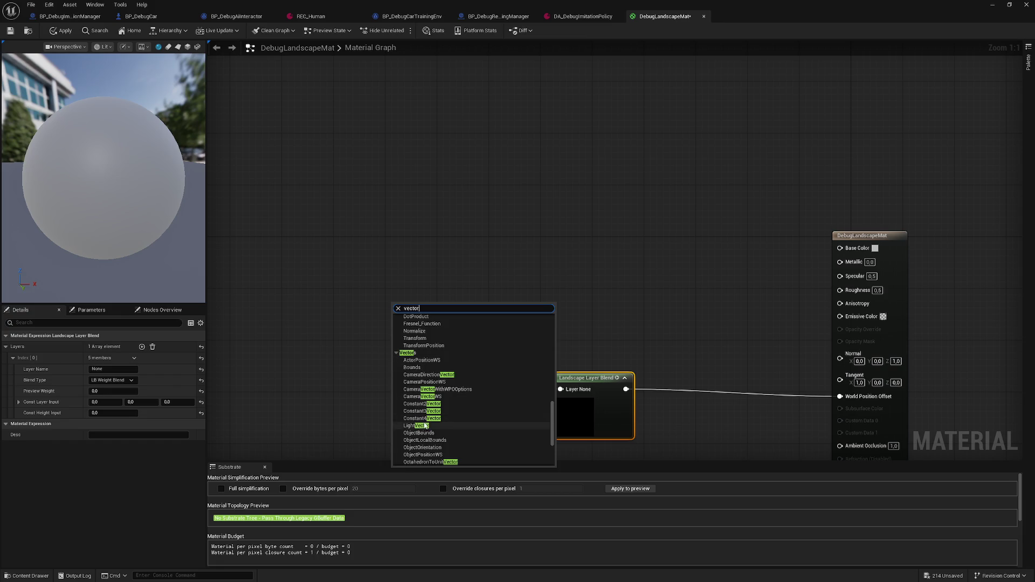
click(427, 413)
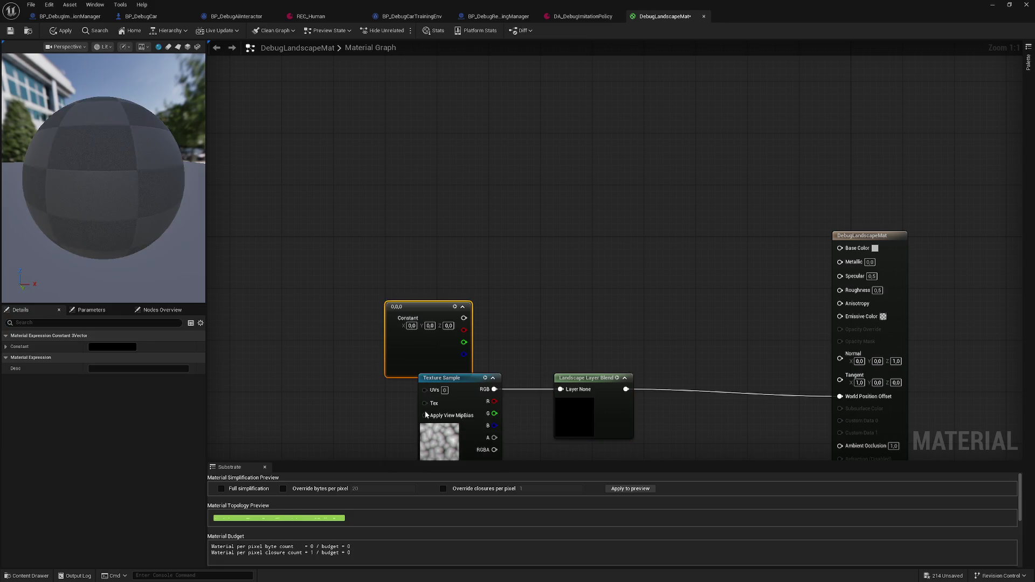
Place the Constant3Vector above the Texture Sample and set it to 0,5 / 0,3 / 0,1.
drag(465, 323, 497, 286)
click(444, 287)
text(1)
key(Tab)
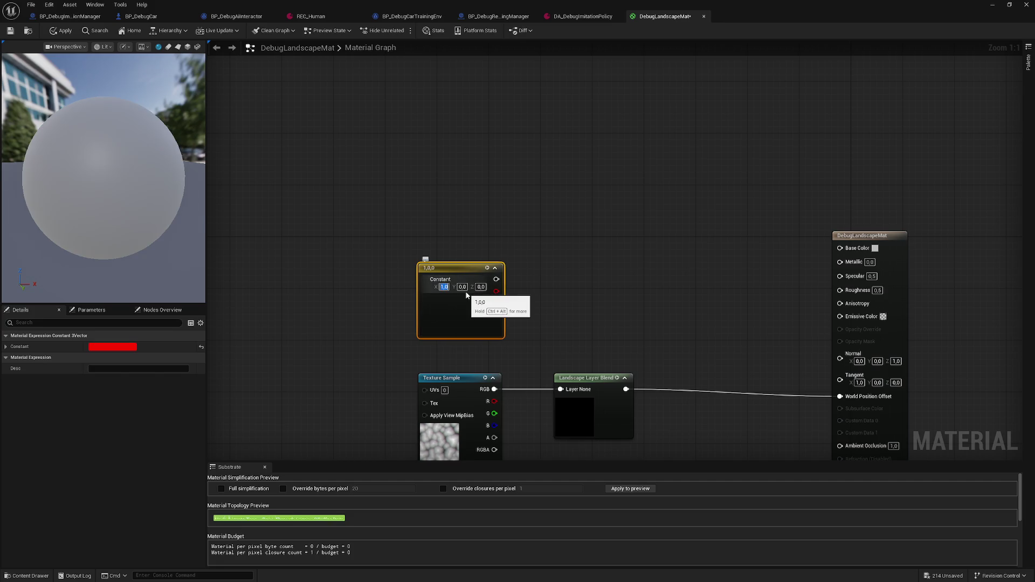
text(2)
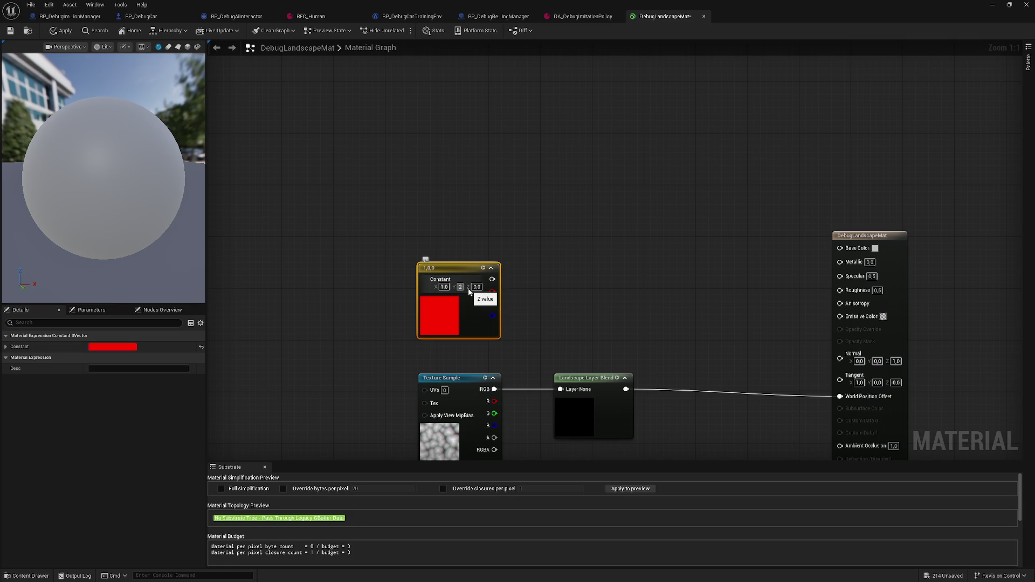
key(BackSpace)
text(0,3)
key(Return)
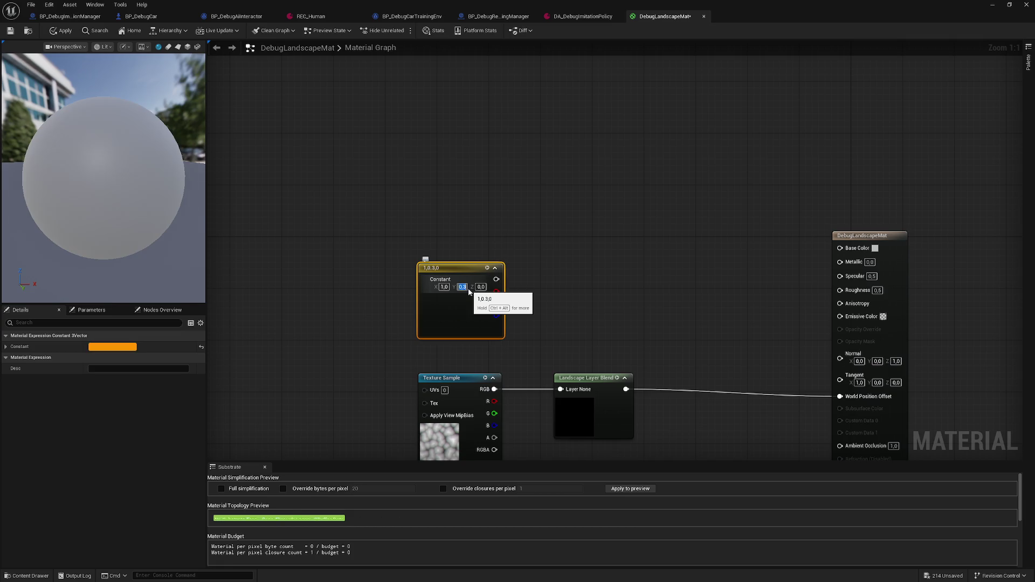
click(481, 287)
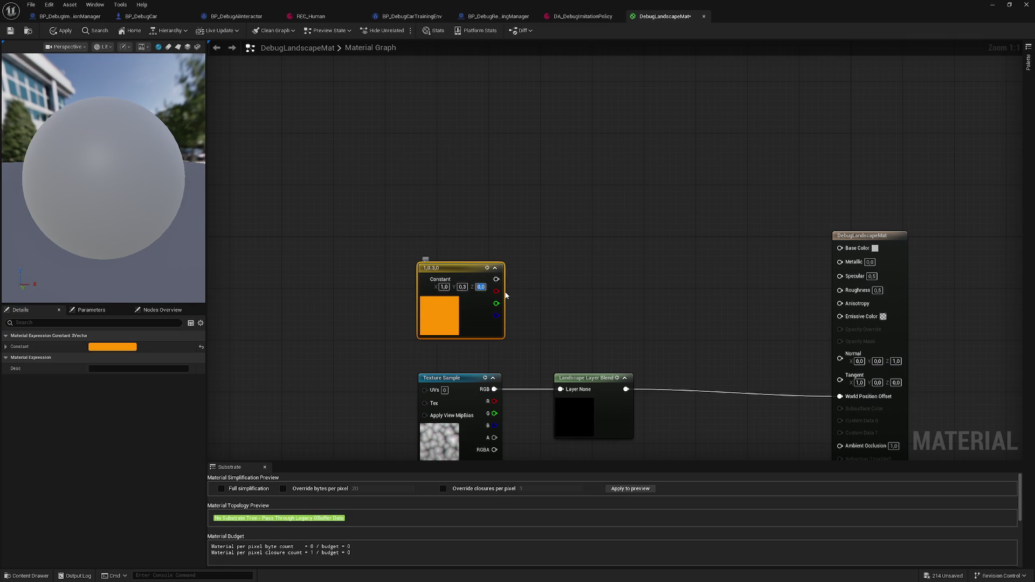
text(10,1)
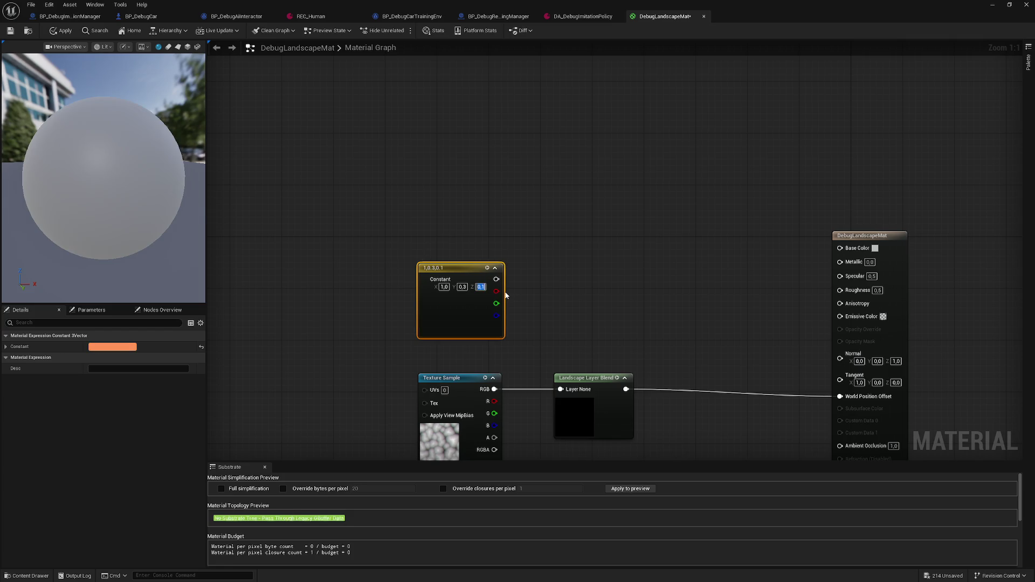
key(Return)
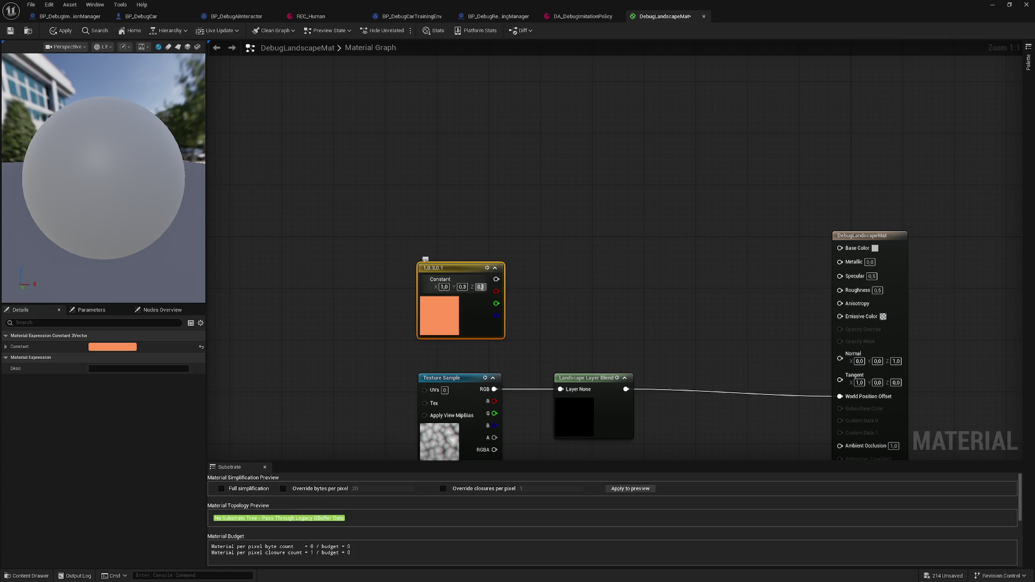
click(440, 287)
text(0,5)
key(Return)
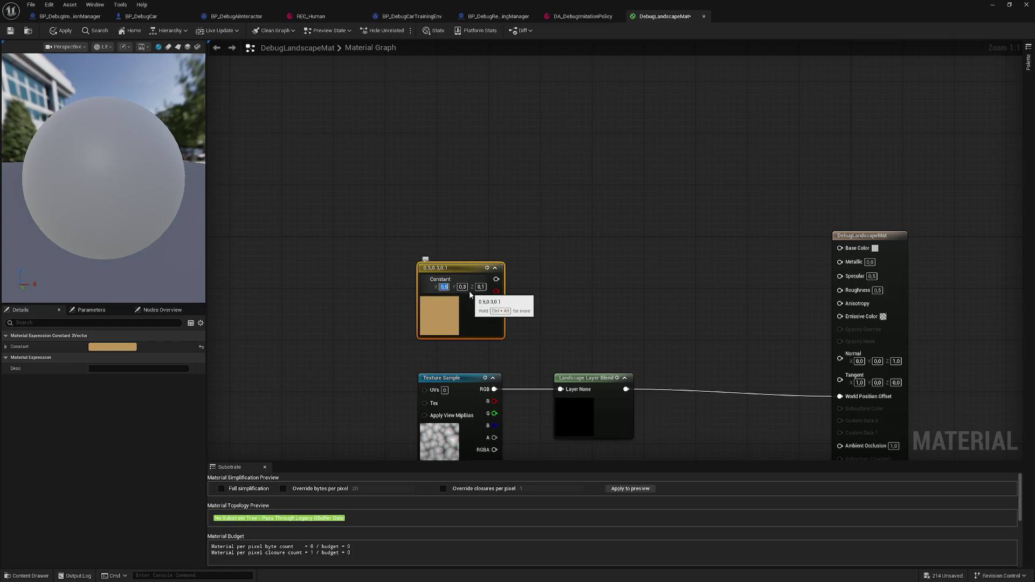
Multiply the brown constant by Texture Sample RGB and wire the layer blend to Base Color.
drag(496, 279, 536, 297)
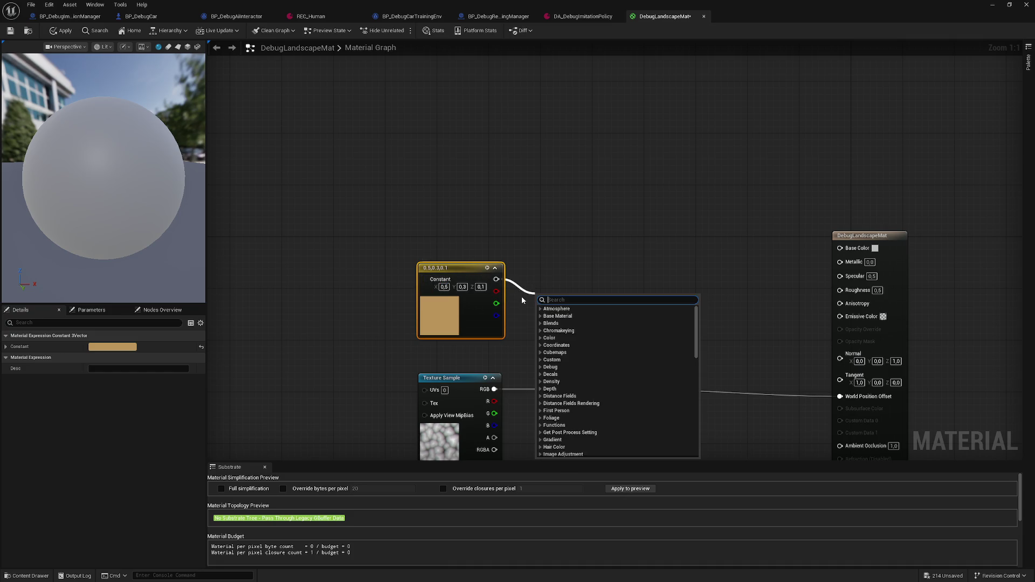
text(multiply)
click(564, 312)
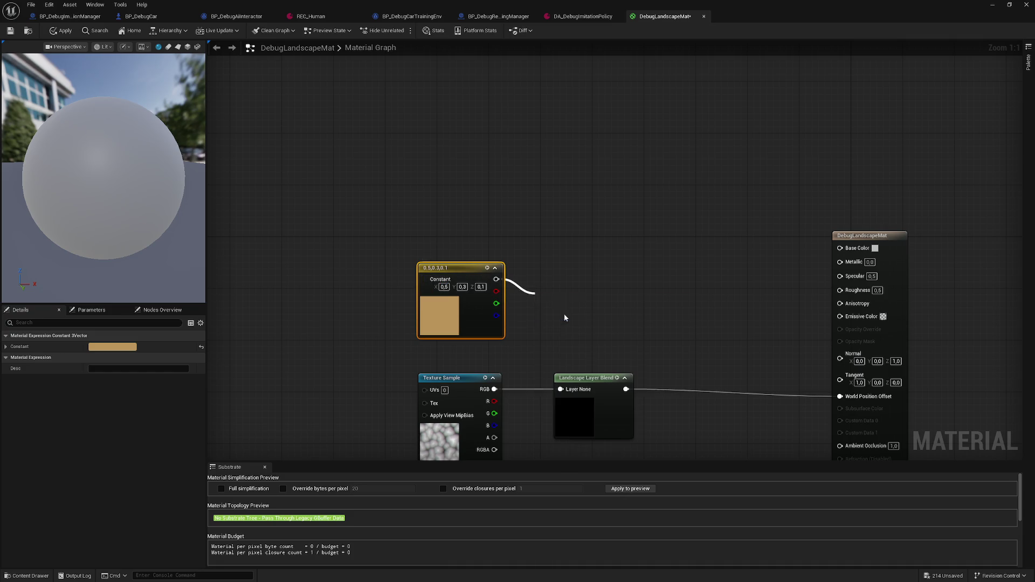
mouse_move(495, 389)
mouse_down()
mouse_move(522, 362)
mouse_move(541, 319)
mouse_move(561, 389)
mouse_move(651, 365)
mouse_up()
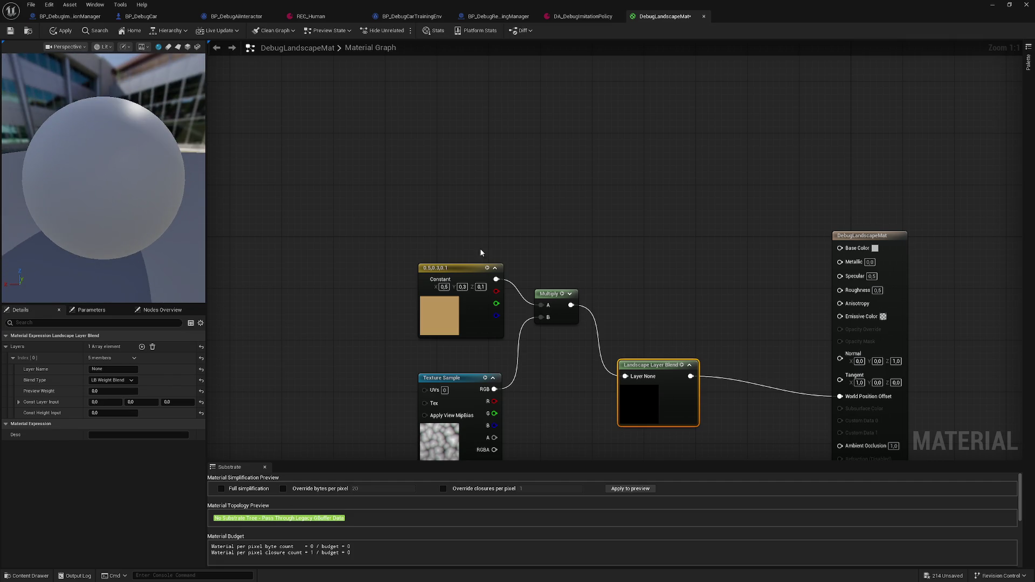
mouse_move(691, 377)
mouse_down()
mouse_move(700, 381)
mouse_move(840, 248)
mouse_up()
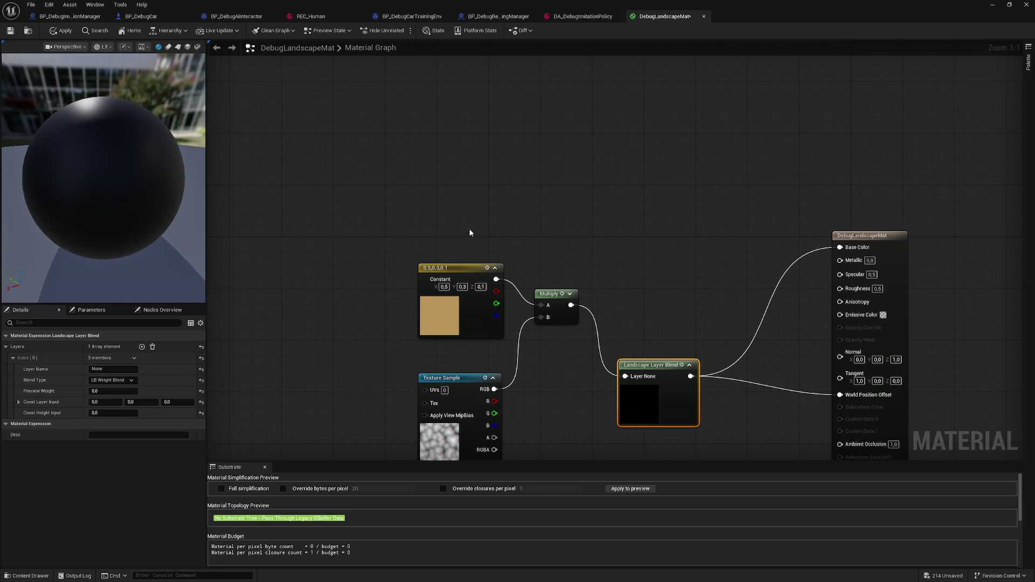
drag(552, 300, 549, 309)
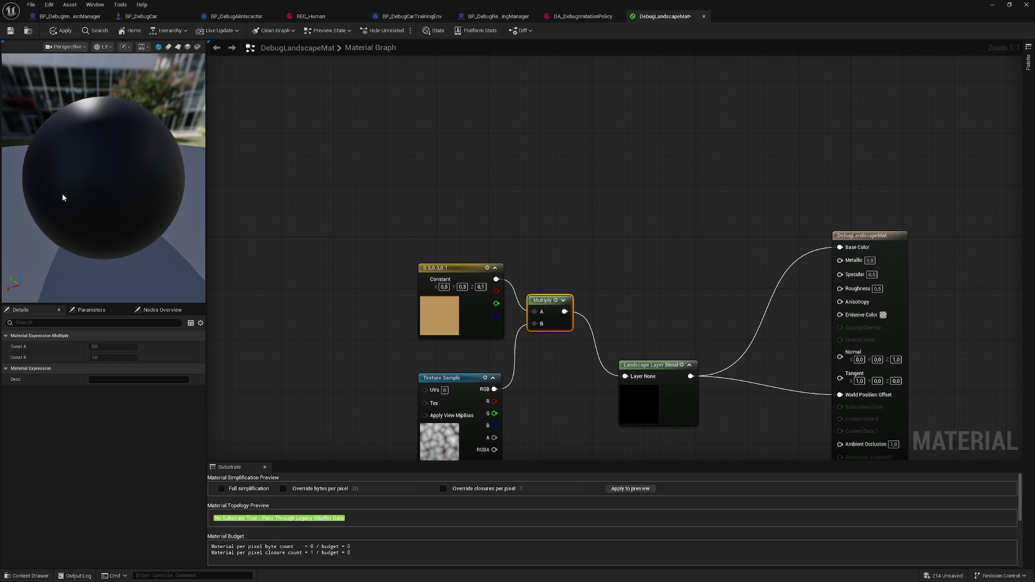
Search the node list for 'normal' and place a NormalFromHeightmap node above the Landscape Layer Blend.
right_click(611, 266)
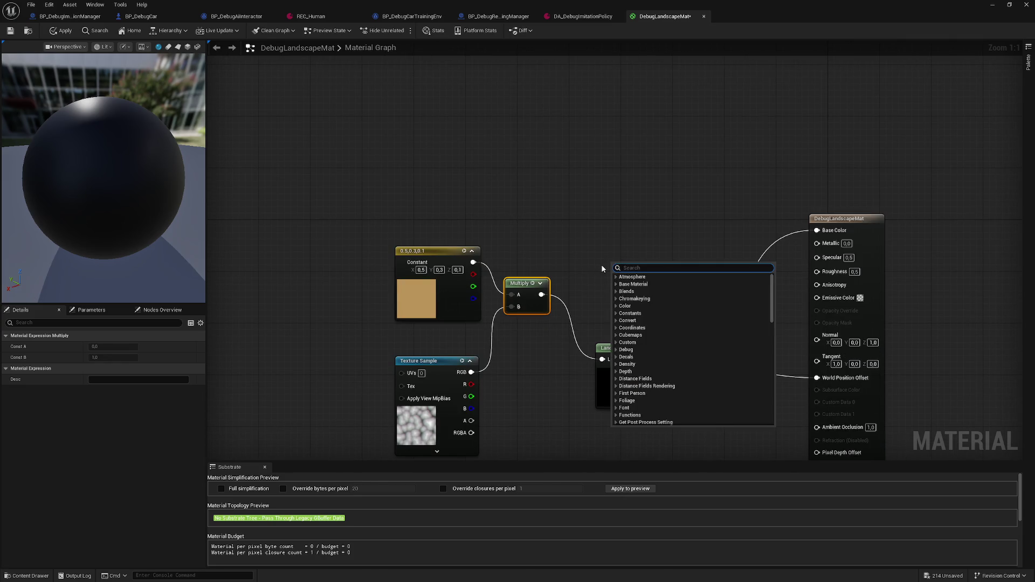
text(normal)
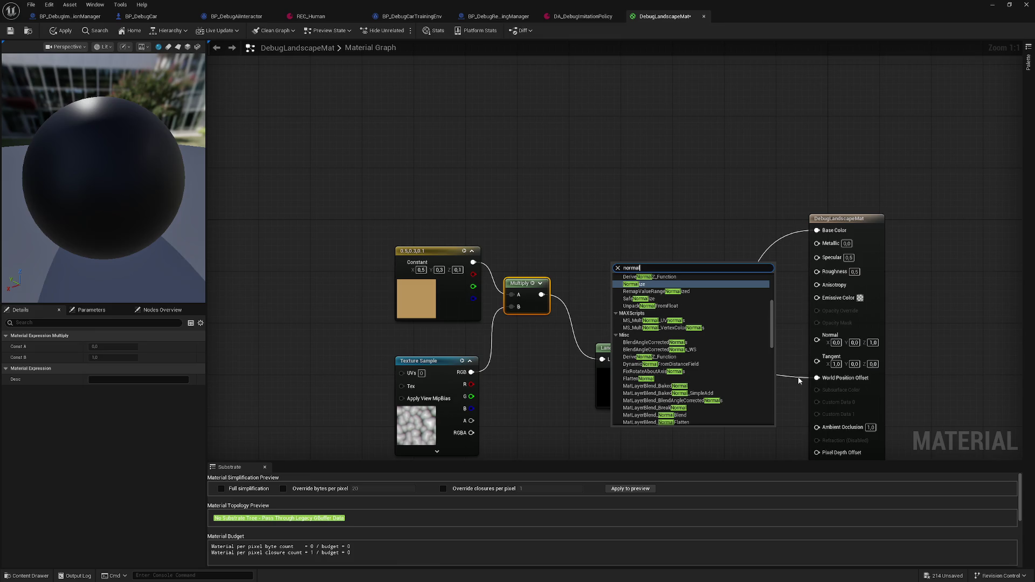
scroll(693, 380, down, 2)
scroll(701, 378, up, 5)
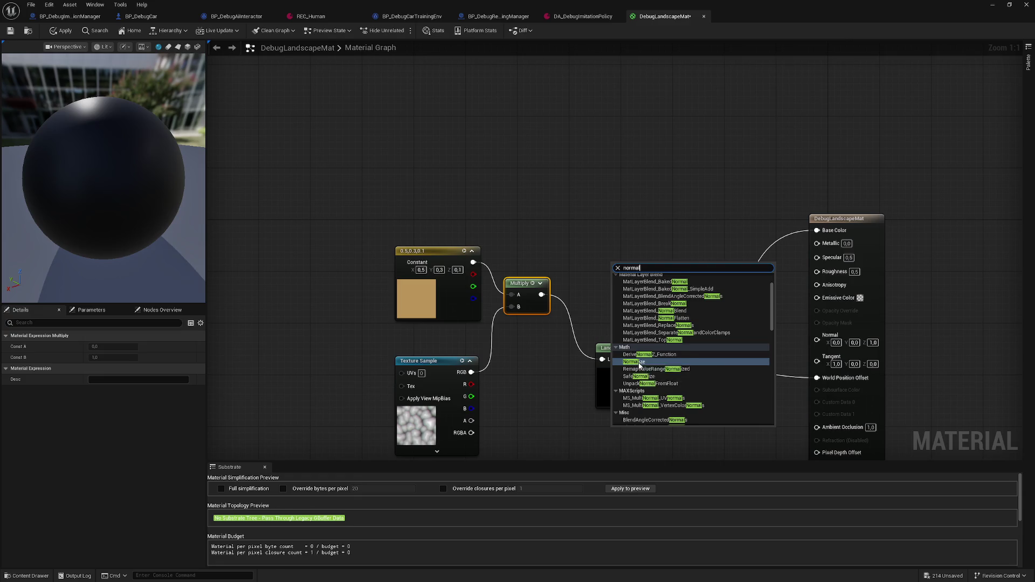
scroll(638, 366, up, 2)
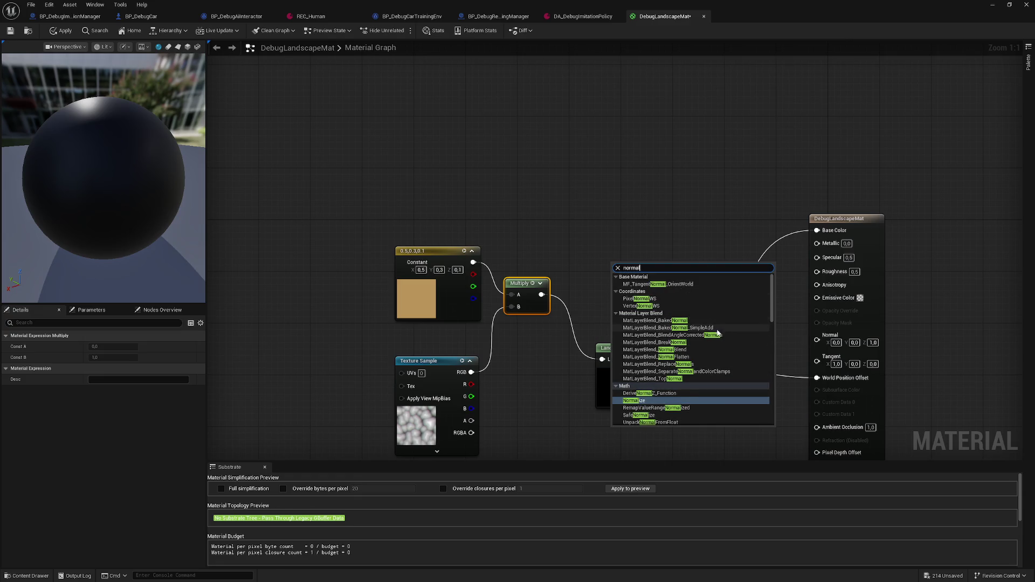
scroll(774, 345, down, 7)
drag(774, 344, 774, 397)
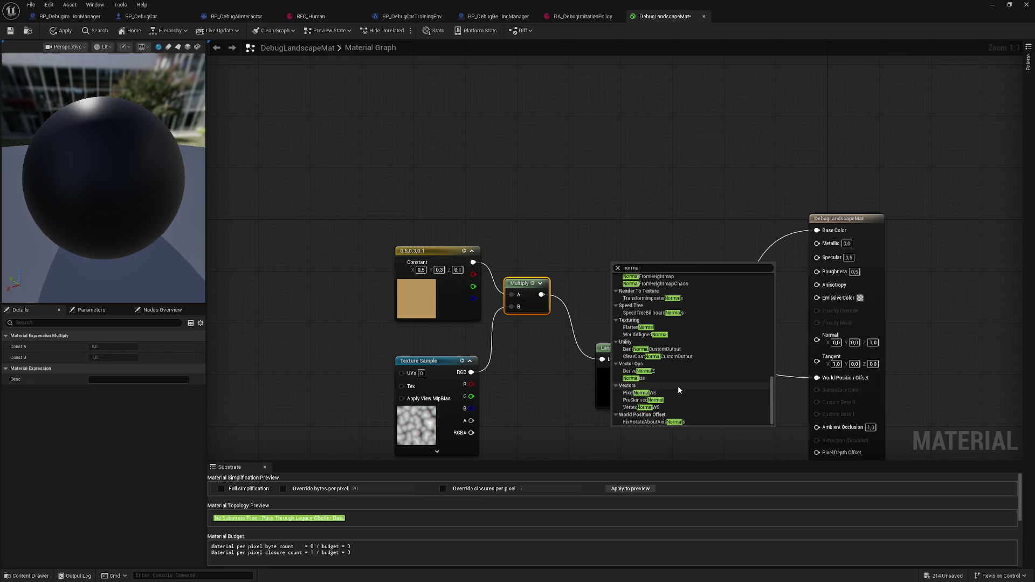
scroll(677, 386, up, 1)
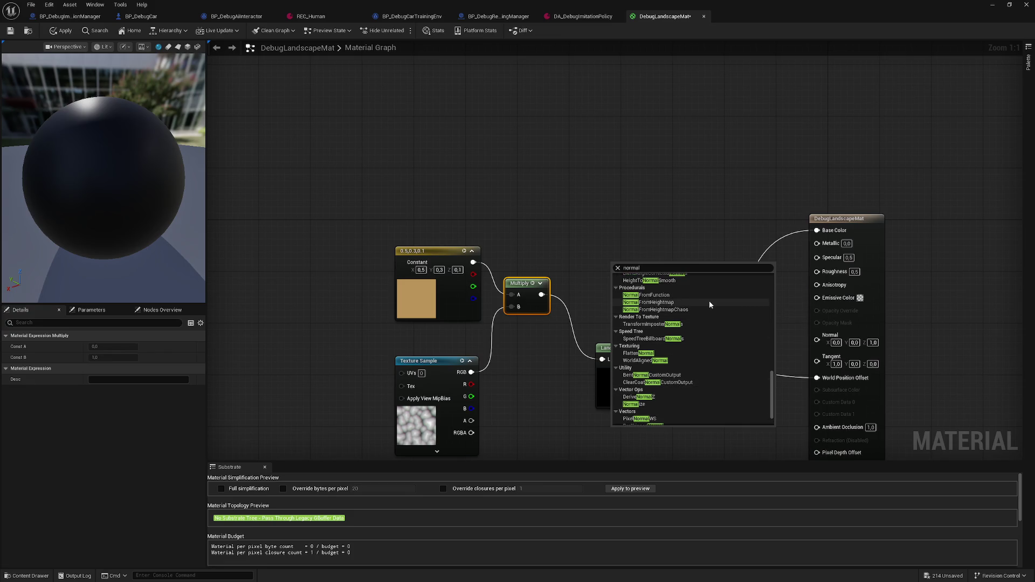
scroll(706, 302, up, 1)
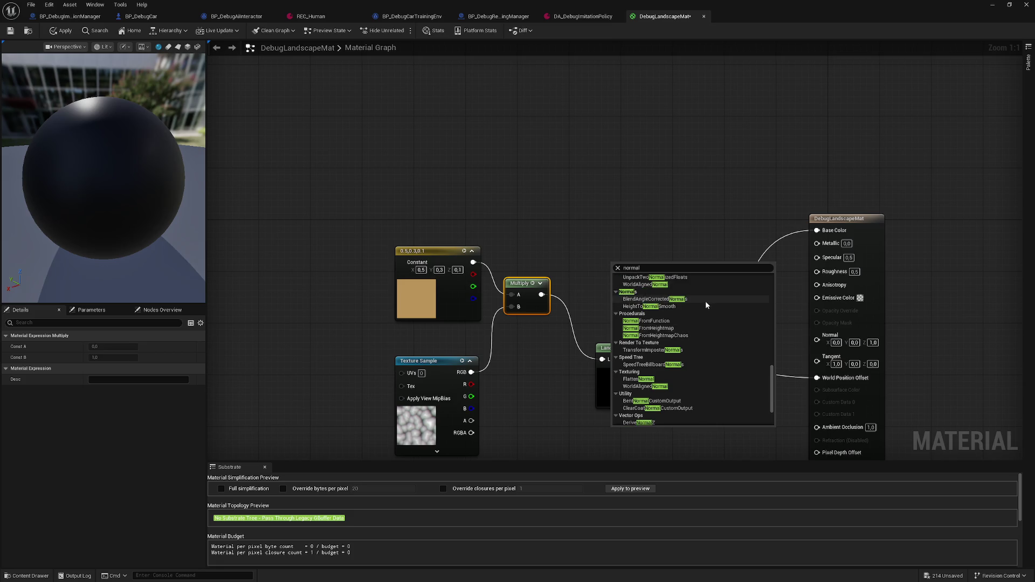
scroll(698, 325, up, 2)
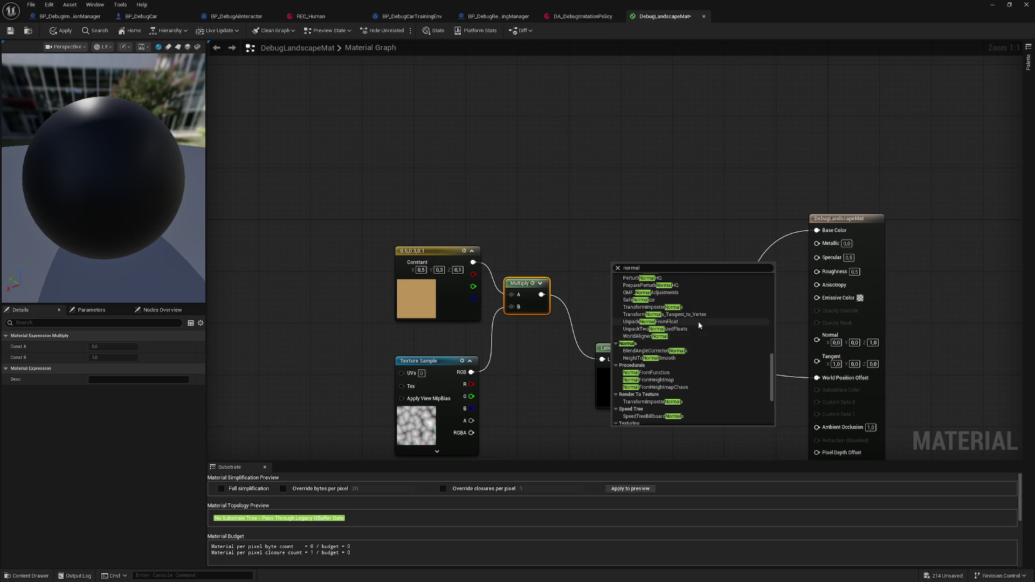
scroll(693, 325, up, 4)
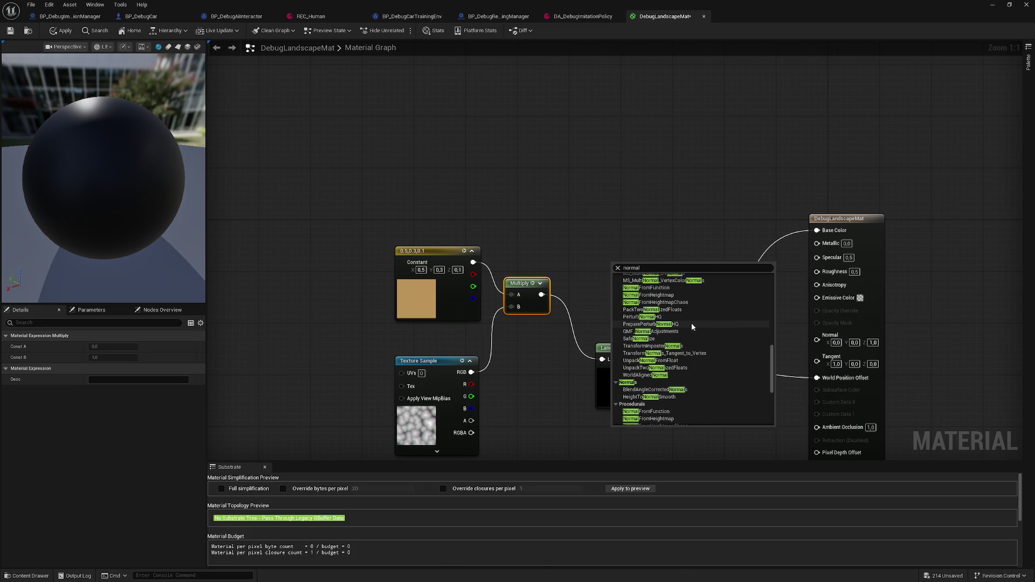
scroll(692, 324, up, 4)
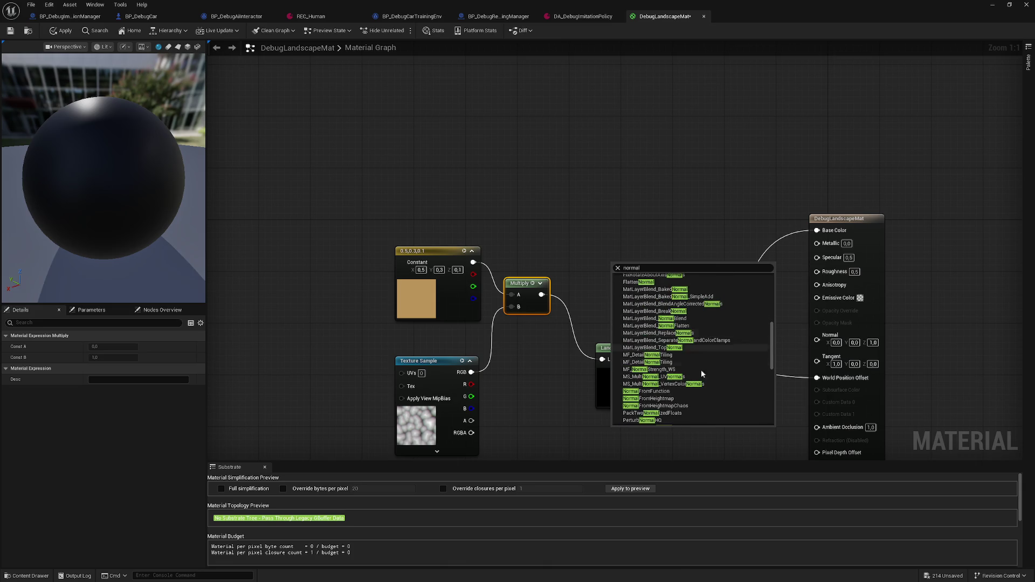
scroll(683, 402, up, 3)
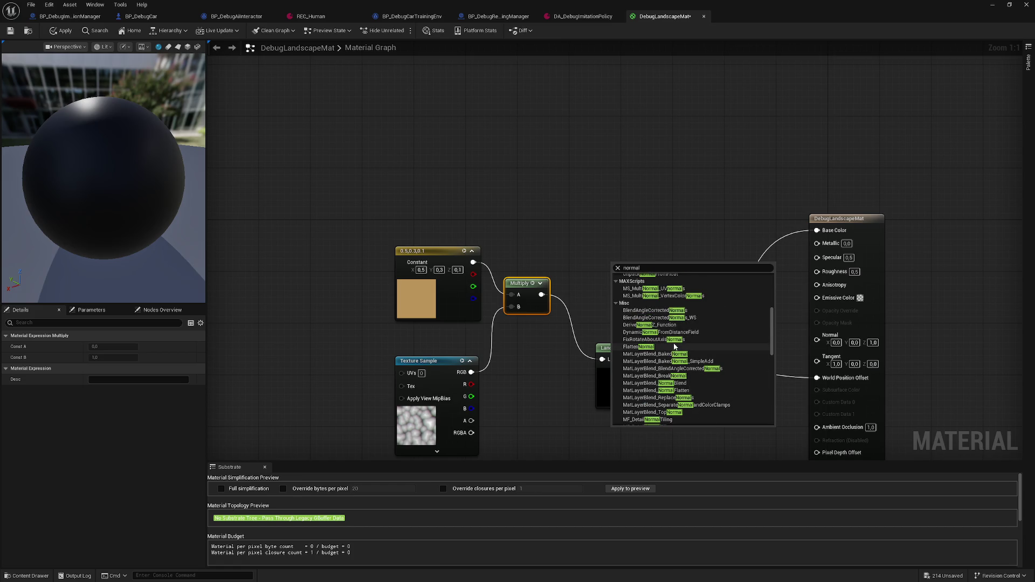
scroll(691, 342, up, 2)
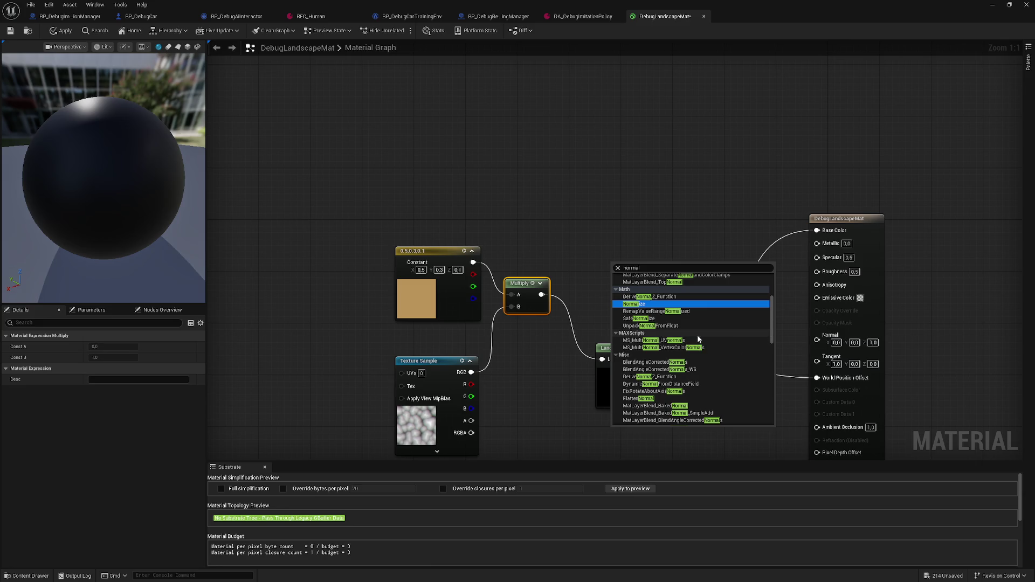
scroll(698, 338, up, 4)
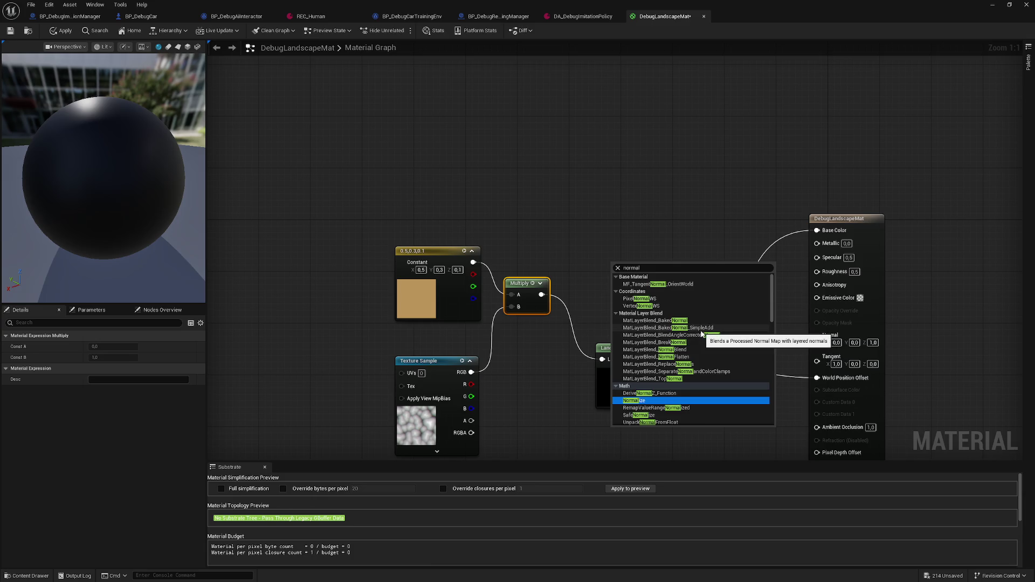
scroll(701, 337, down, 8)
scroll(699, 345, down, 6)
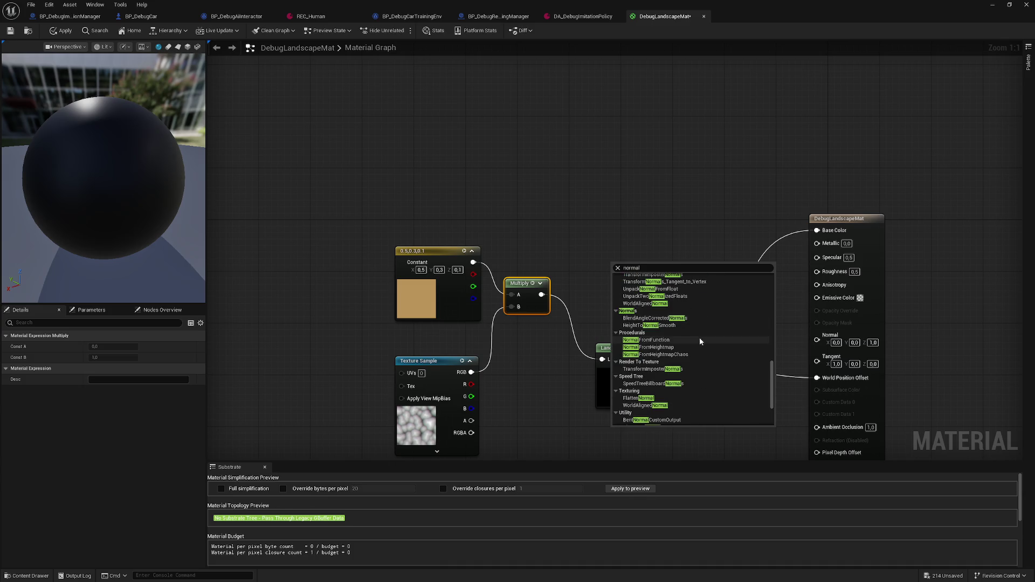
click(669, 347)
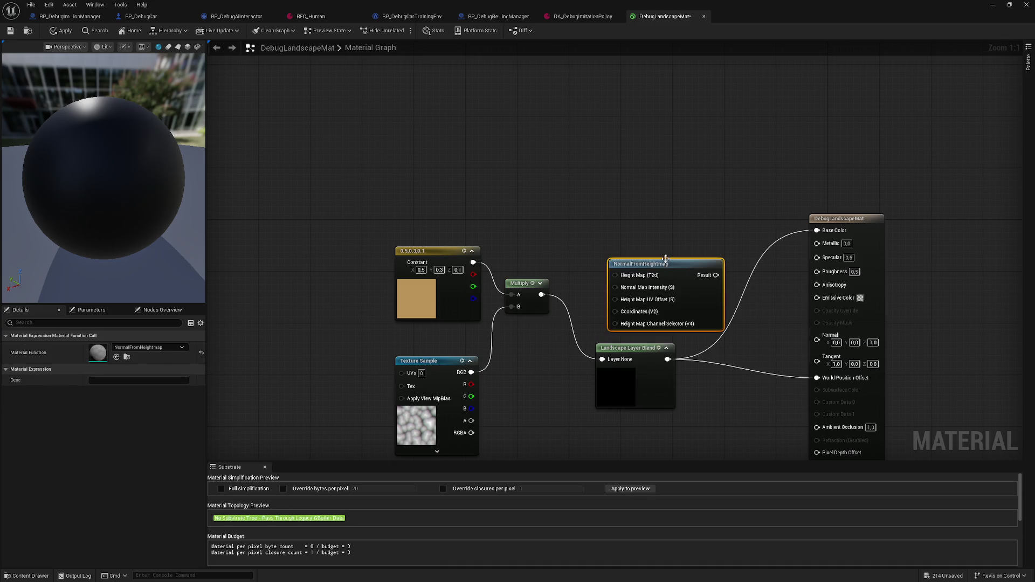
Delete the NormalFromHeightmap node from the graph.
key(Delete)
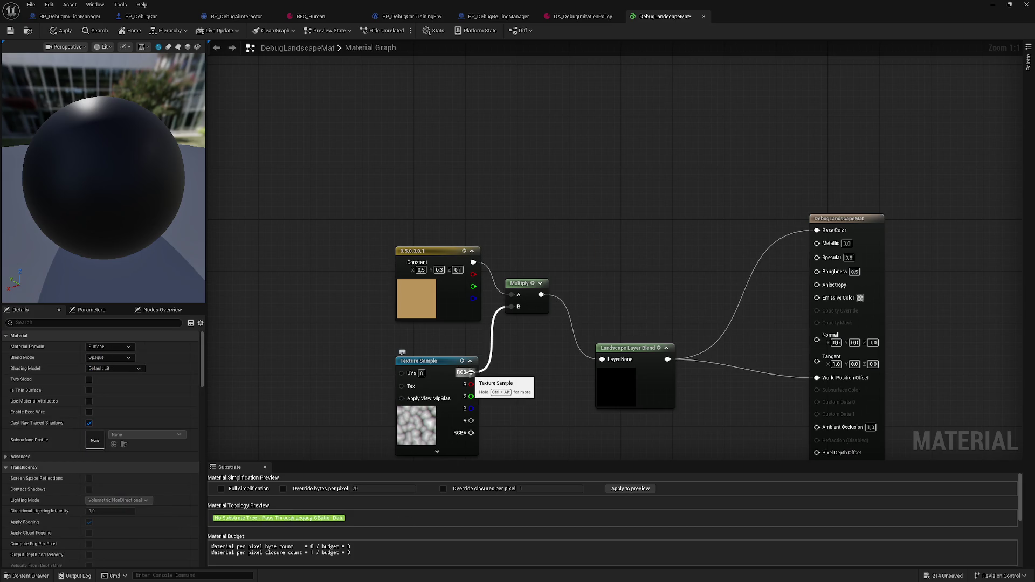
drag(560, 446, 522, 367)
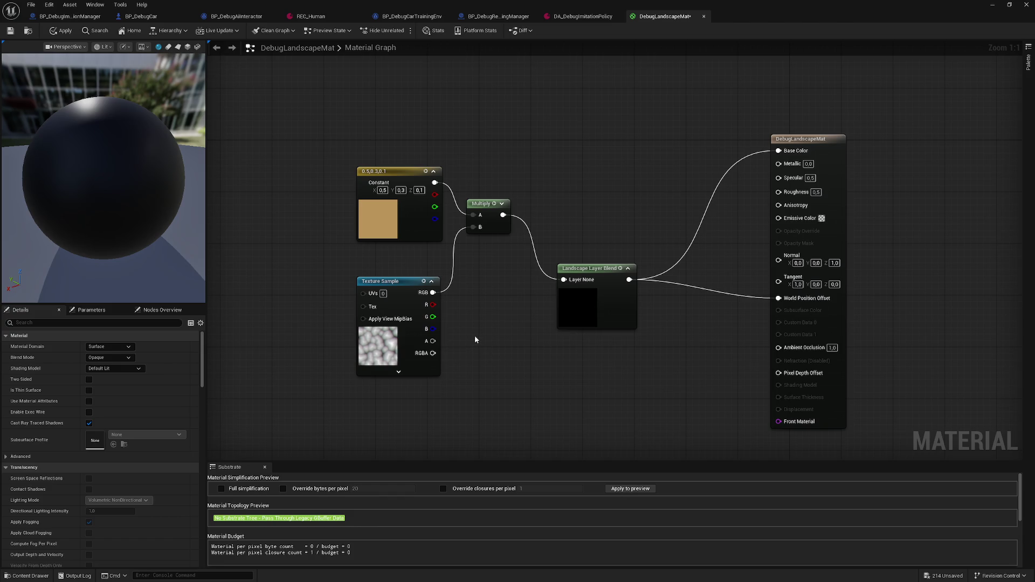
drag(475, 332, 458, 342)
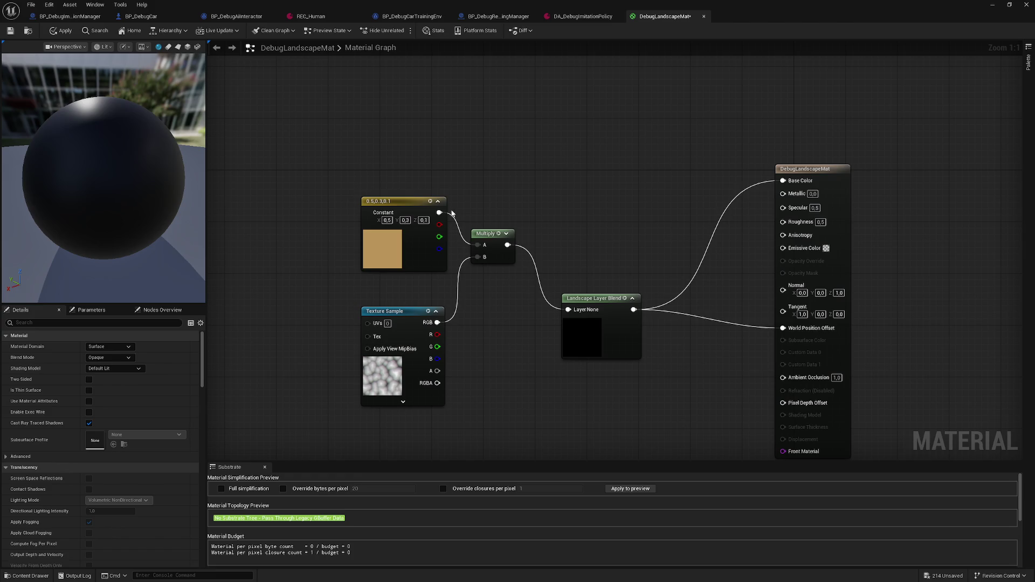
Move the Texture Sample node lower in the graph.
click(388, 350)
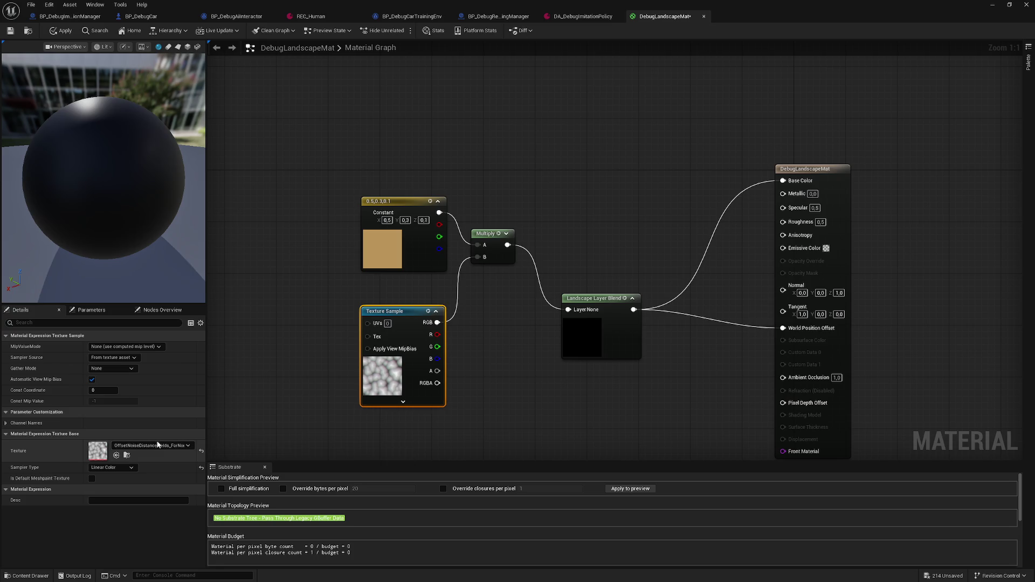
mouse_move(396, 311)
mouse_down()
mouse_move(390, 364)
mouse_move(383, 329)
mouse_move(390, 350)
mouse_up()
click(483, 385)
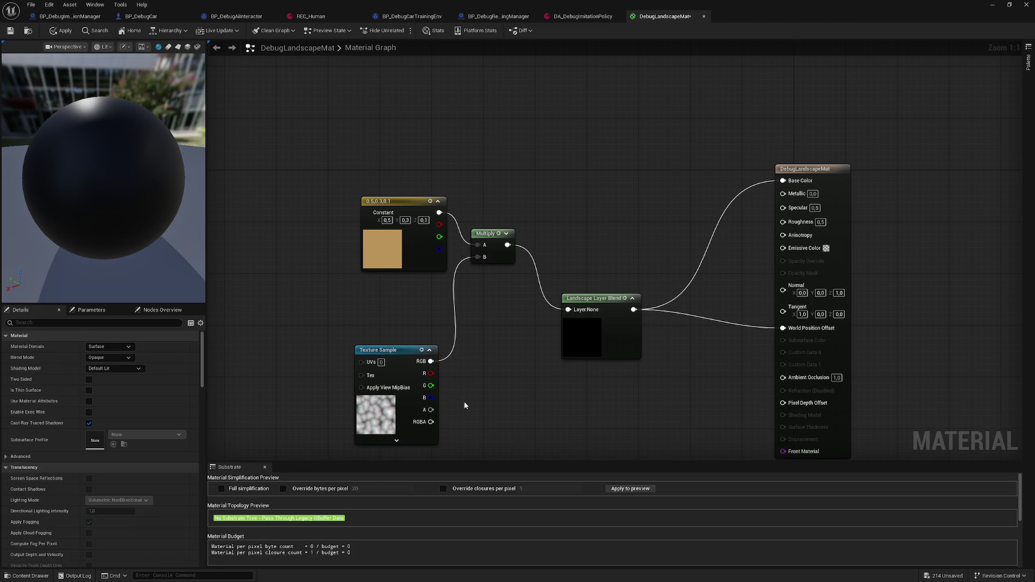
drag(477, 400, 478, 374)
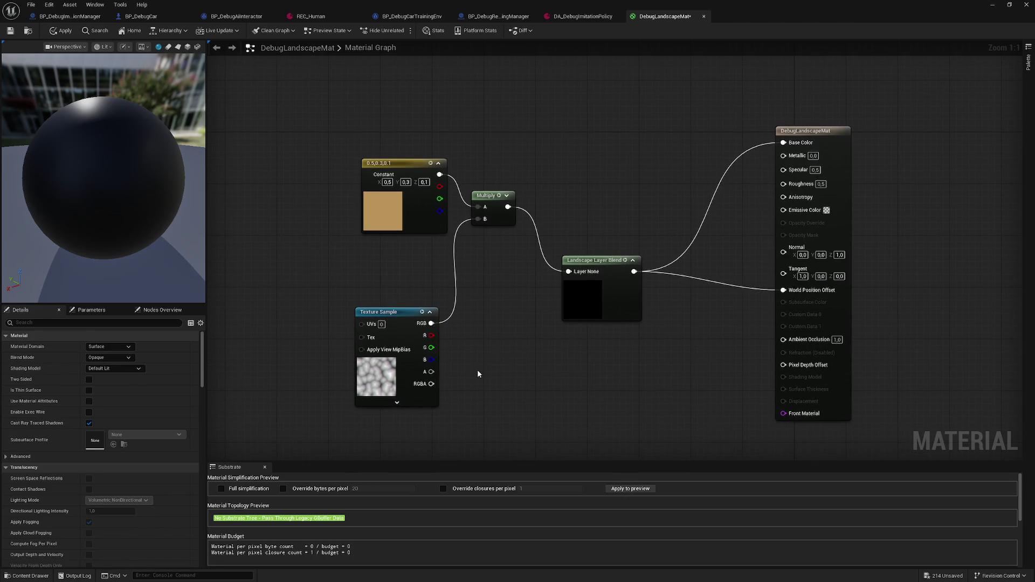
Connect the Texture Sample's RGB to World Position Offset, replacing the existing link.
mouse_move(431, 323)
mouse_down()
mouse_move(497, 336)
mouse_move(795, 292)
mouse_up()
drag(593, 261, 587, 209)
mouse_move(82, 171)
mouse_down()
mouse_move(37, 173)
mouse_move(203, 214)
mouse_up()
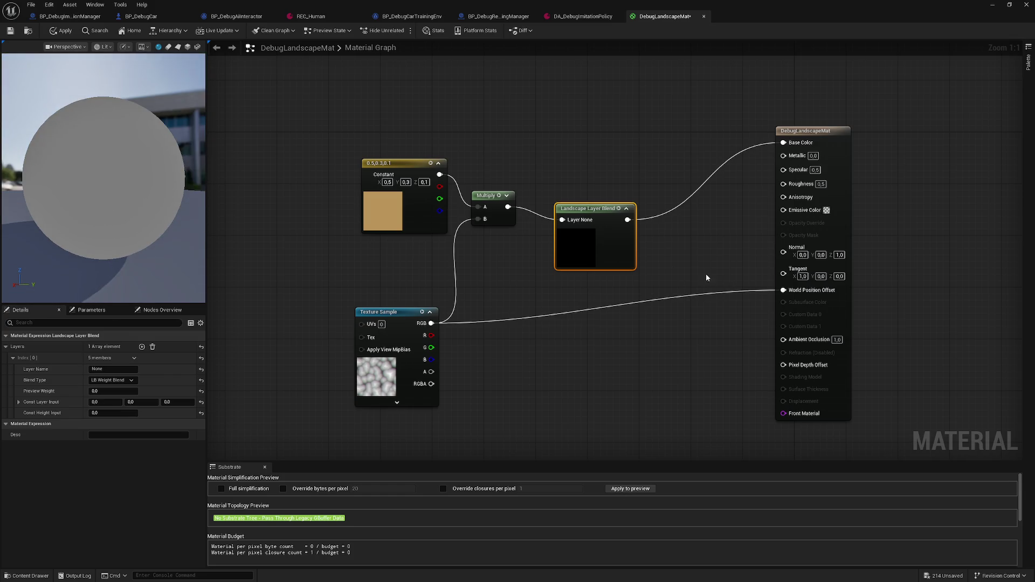
Delete the Multiply node and wire the Constant into the Layer Blend's Layer input.
drag(457, 156, 611, 242)
click(586, 214)
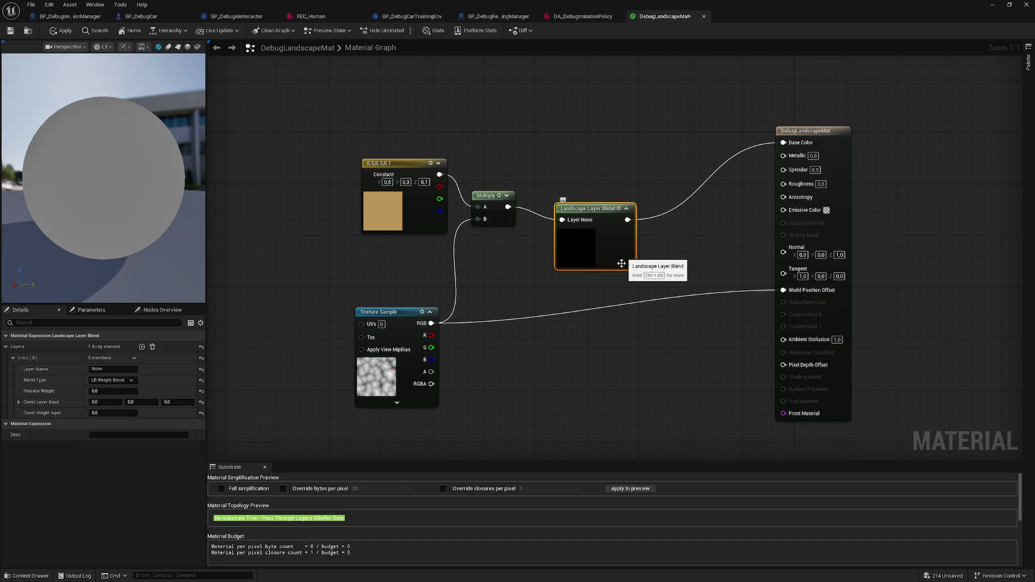
right_click(439, 324)
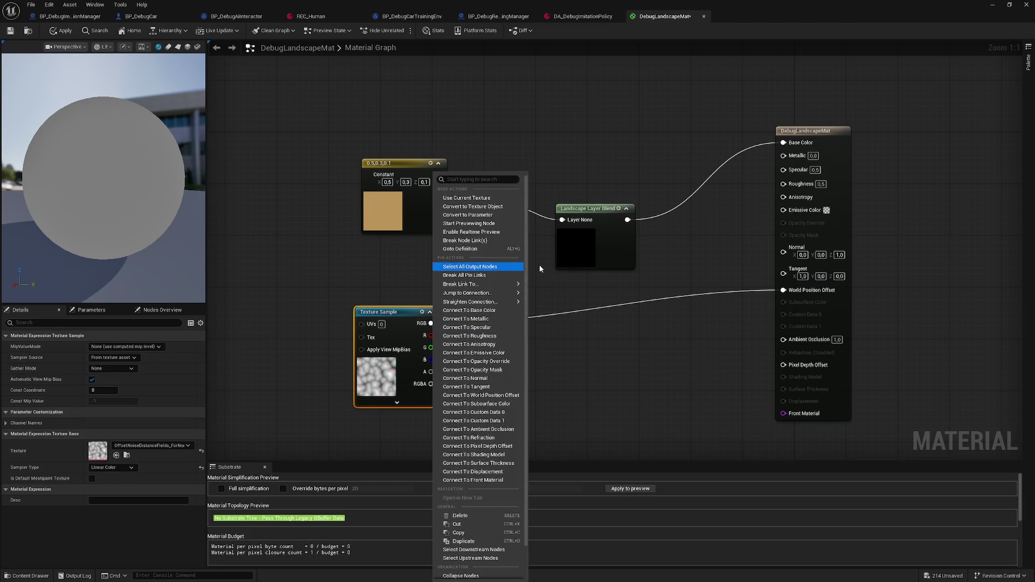
key(Escape)
click(486, 204)
key(Delete)
drag(439, 174, 562, 219)
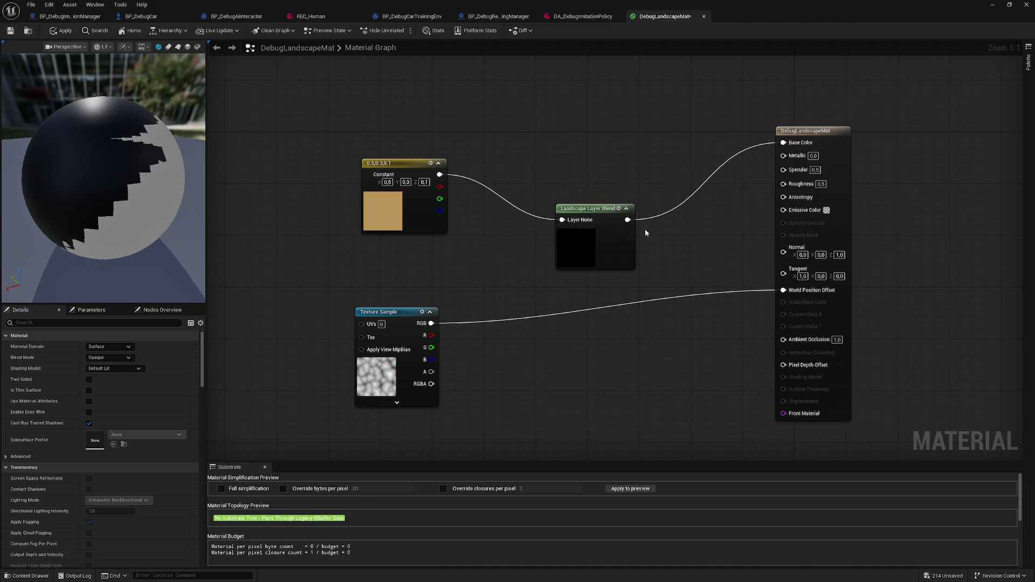
Abandon two new connections from the Texture Sample's RGB and recentre the graph on all nodes.
mouse_move(432, 324)
mouse_down()
mouse_move(532, 245)
mouse_move(493, 306)
mouse_up()
click(701, 280)
drag(694, 284, 574, 306)
mouse_move(377, 336)
mouse_down()
mouse_move(480, 267)
mouse_move(463, 290)
mouse_move(508, 236)
mouse_move(457, 319)
mouse_up()
click(439, 281)
drag(569, 314, 535, 320)
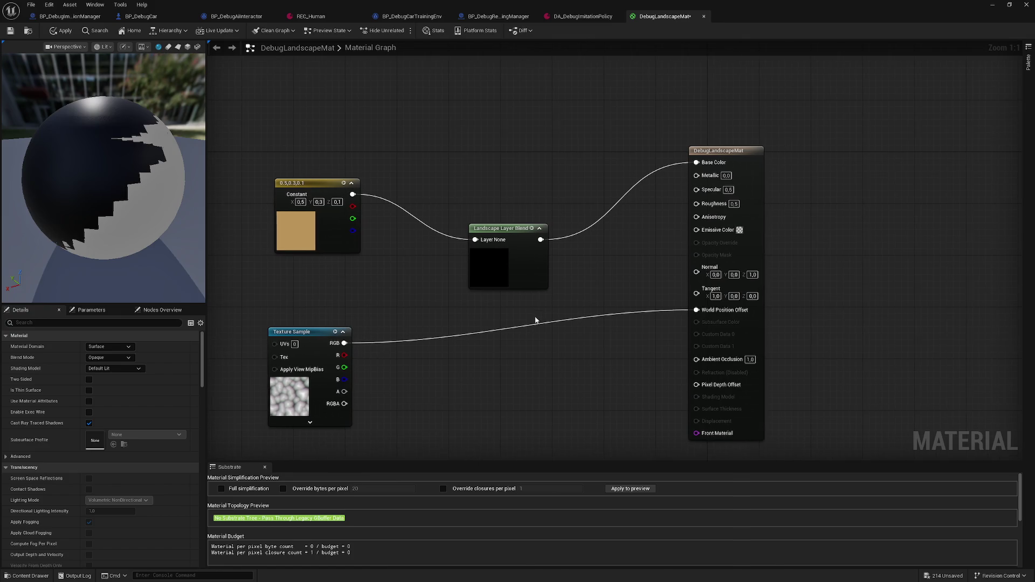
key(Home)
mouse_move(97, 237)
mouse_down()
mouse_move(140, 238)
mouse_move(123, 253)
mouse_move(167, 266)
mouse_up()
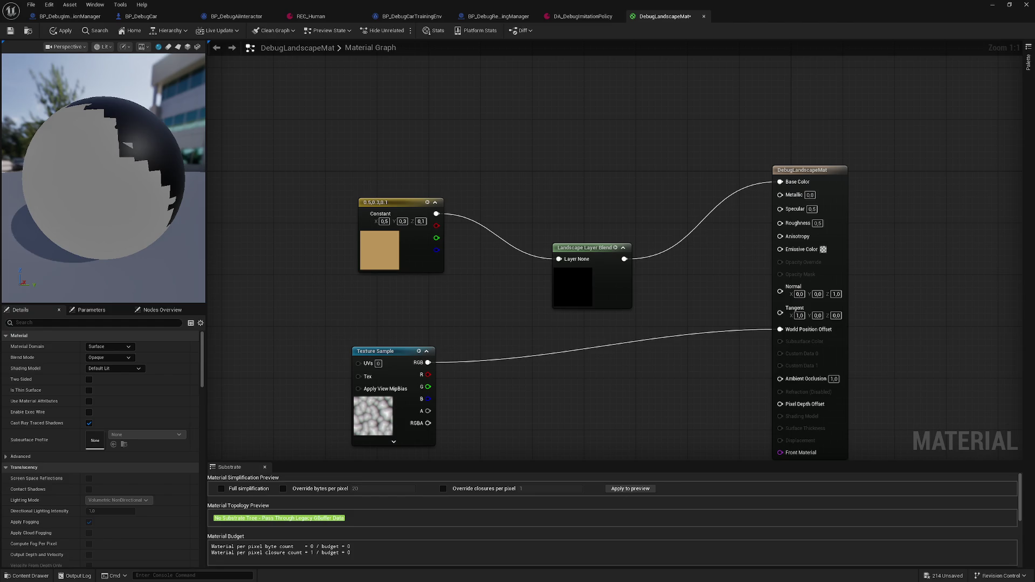
click(600, 249)
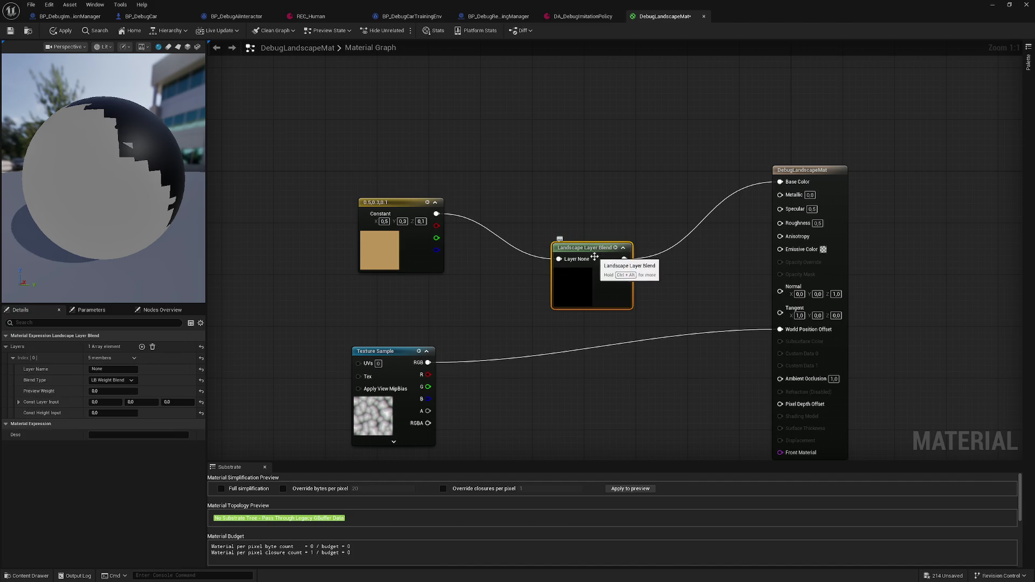
Delete the Landscape Layer Blend node and connect the texture's RGB to Base Color.
key(Delete)
mouse_move(428, 362)
mouse_down()
mouse_move(641, 288)
mouse_move(779, 182)
mouse_up()
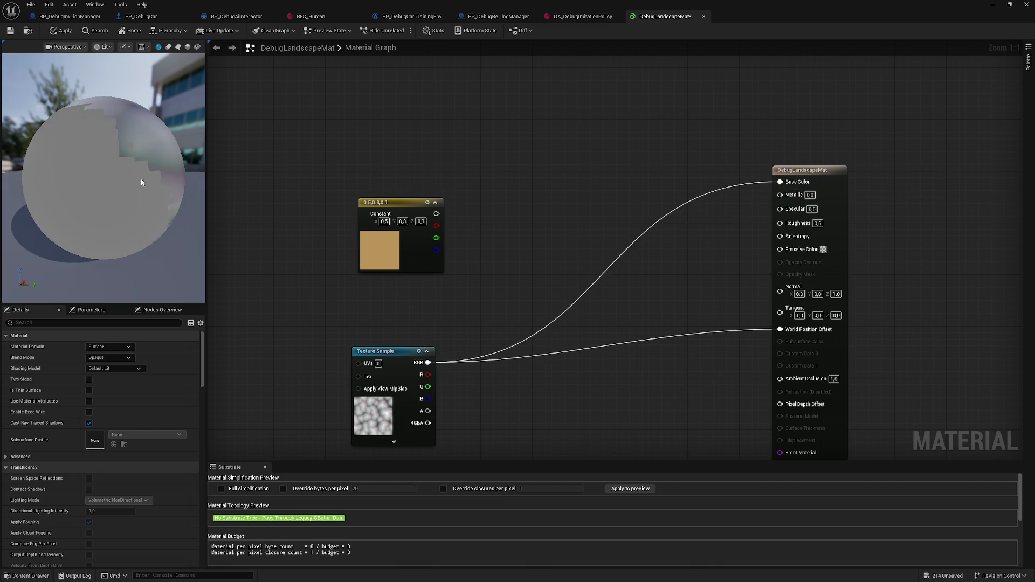
mouse_move(102, 178)
mouse_down()
mouse_move(16, 180)
mouse_move(16, 148)
mouse_move(16, 172)
mouse_up()
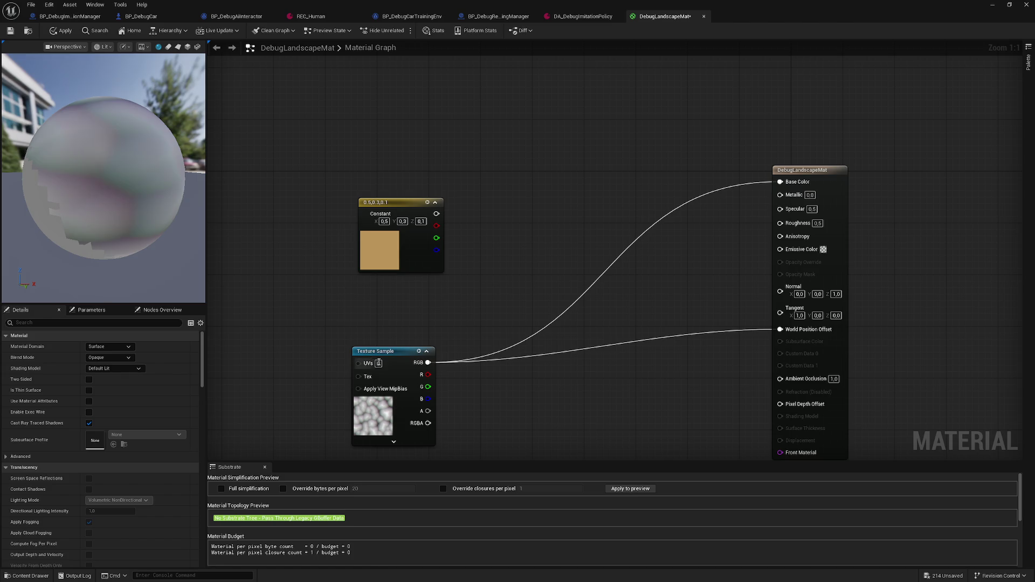
drag(360, 377, 428, 340)
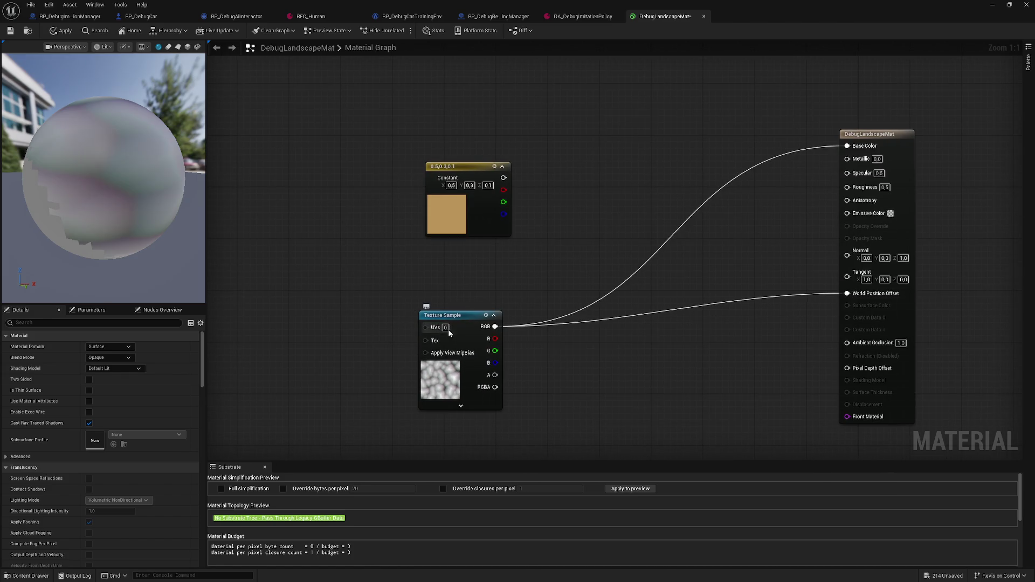
Set the Texture Sample's UVs value to 1.
text(1)
key(Return)
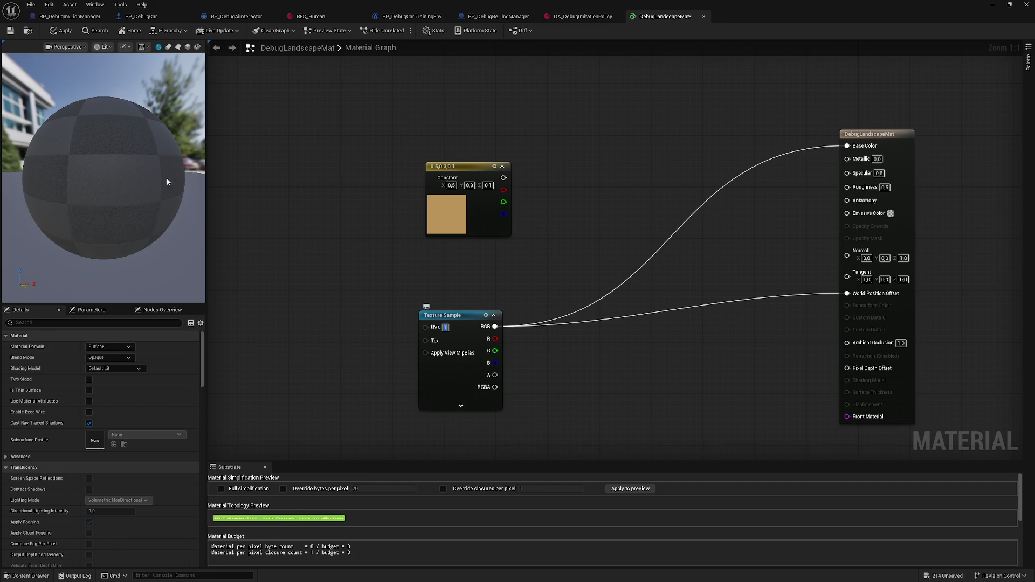
drag(151, 182, 211, 182)
drag(315, 245, 418, 308)
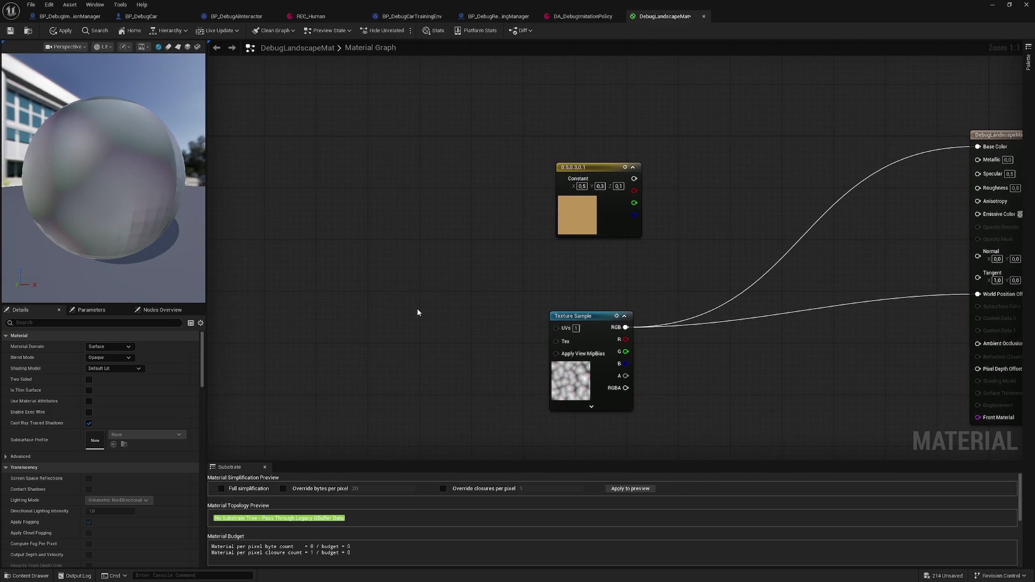
Add a LandscapeLayerCoords node via the 'lands' search and wire it into the Texture Sample's UVs pin.
right_click(418, 312)
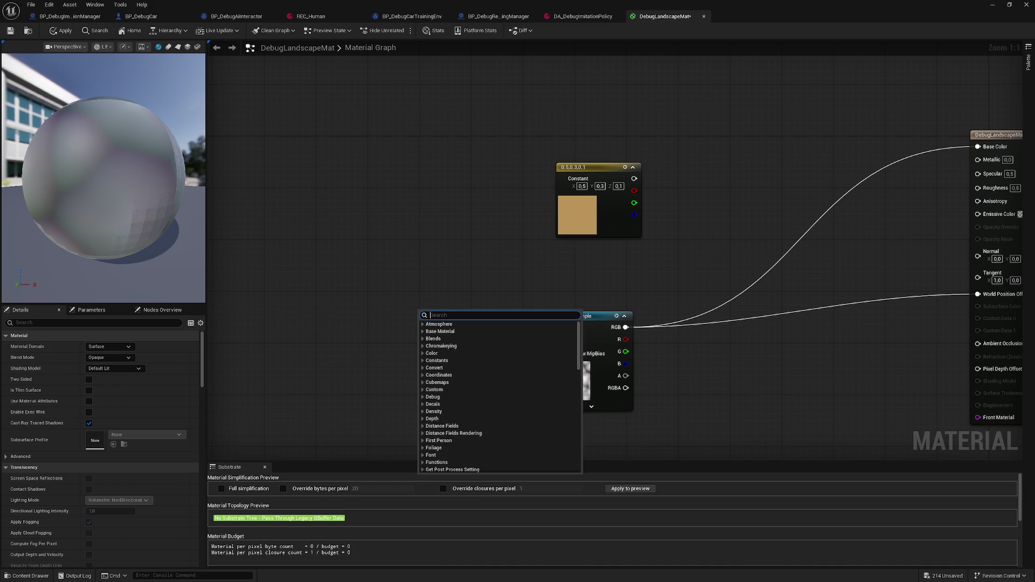
key(Escape)
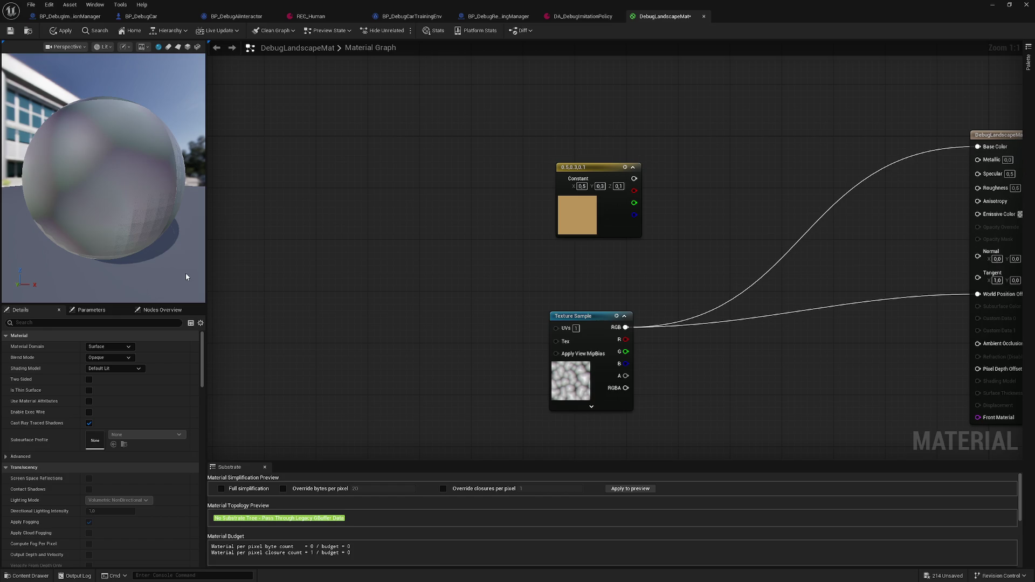
right_click(415, 307)
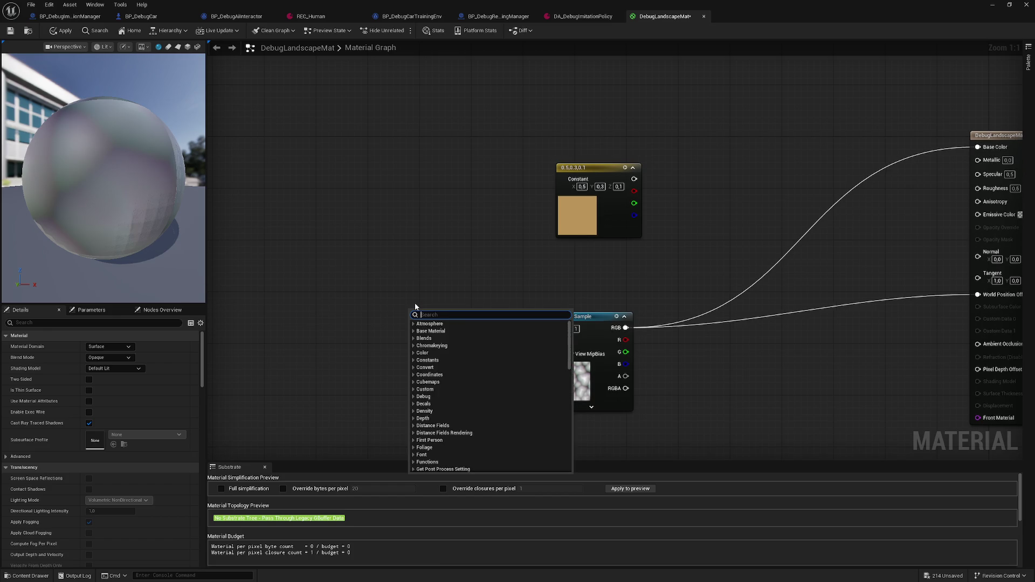
text(lands)
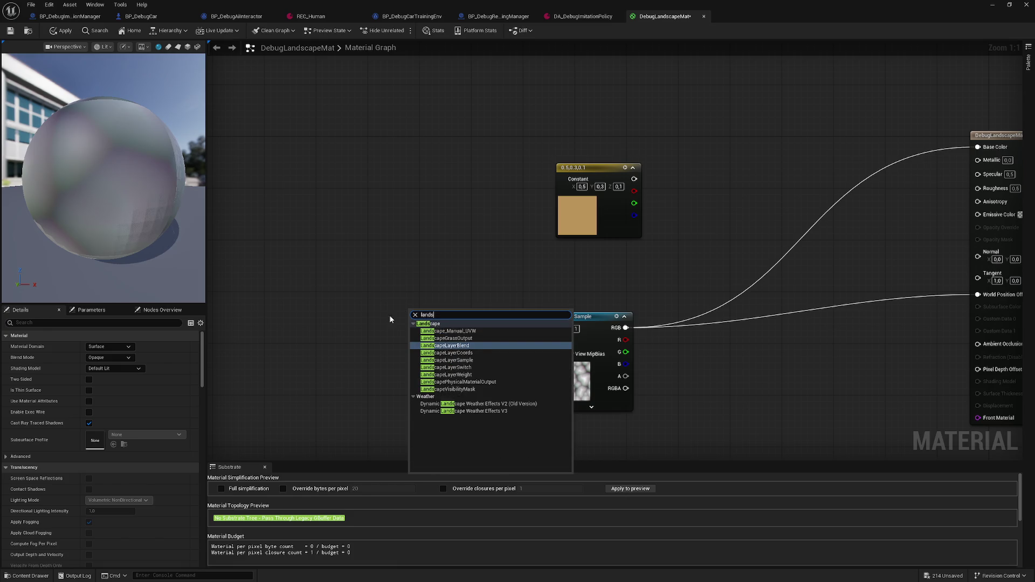
click(477, 352)
drag(469, 321, 556, 328)
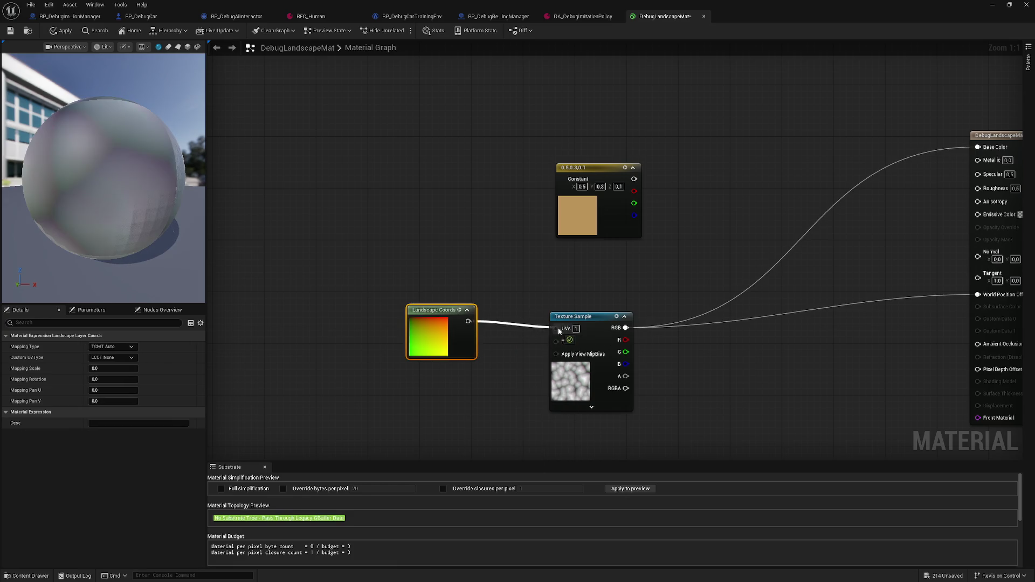
mouse_move(137, 209)
mouse_down()
mouse_move(119, 210)
mouse_move(137, 209)
mouse_up()
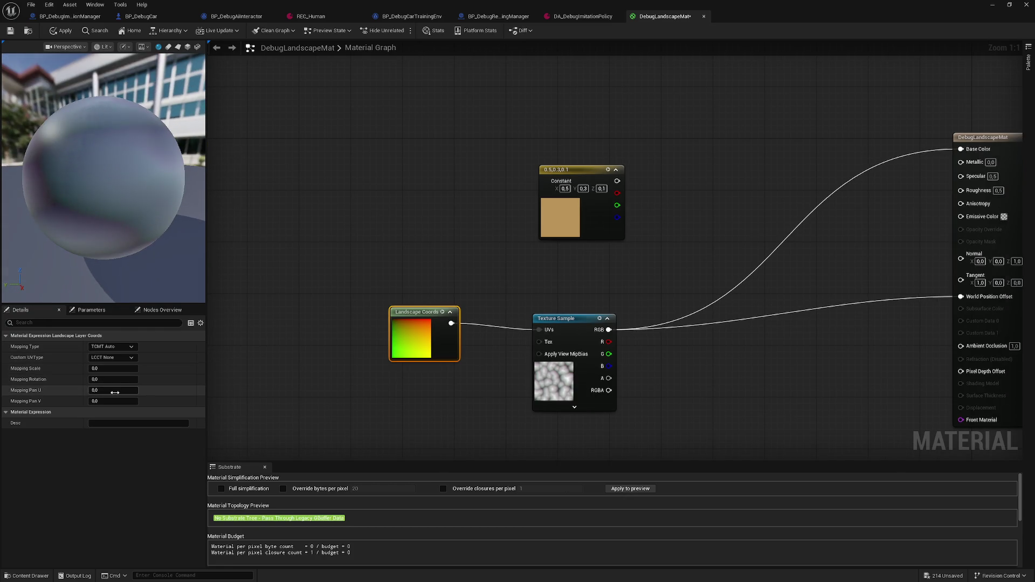
Try Mapping Pan U and V of 8.0 and a Mapping Scale of 1.0 on Landscape Coords.
drag(113, 390, 86, 389)
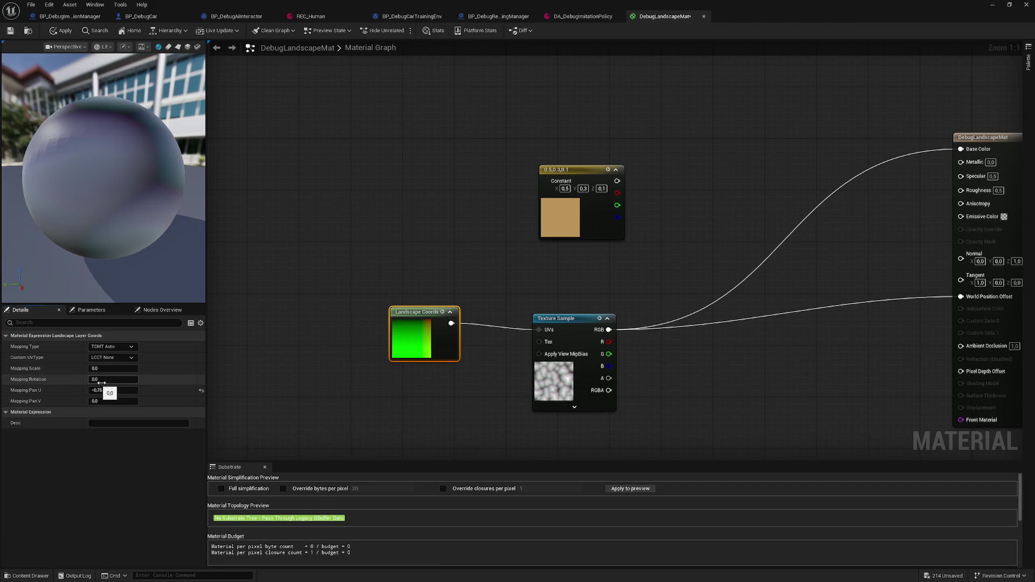
click(115, 391)
text(8)
key(Tab)
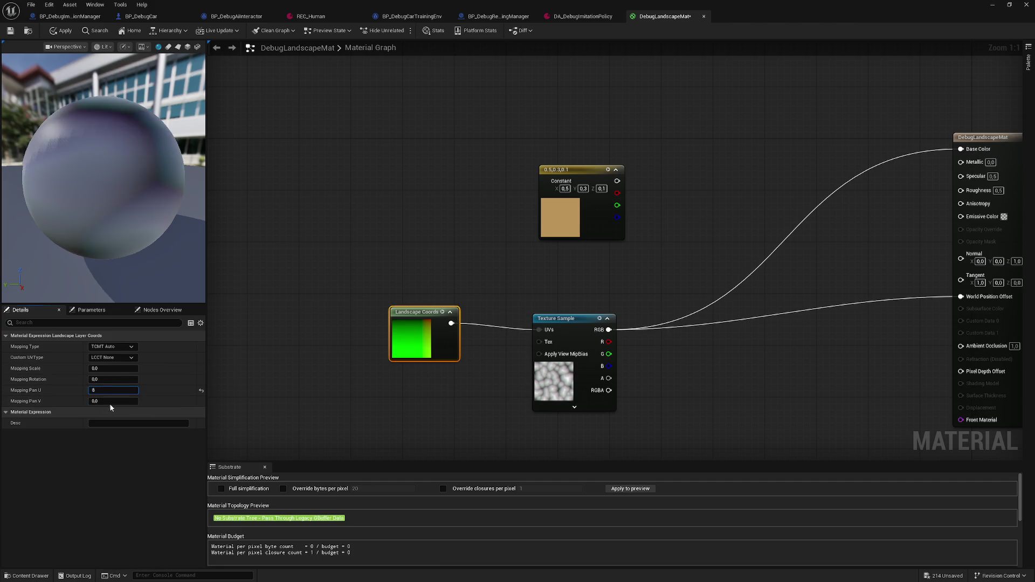
text(8)
key(Return)
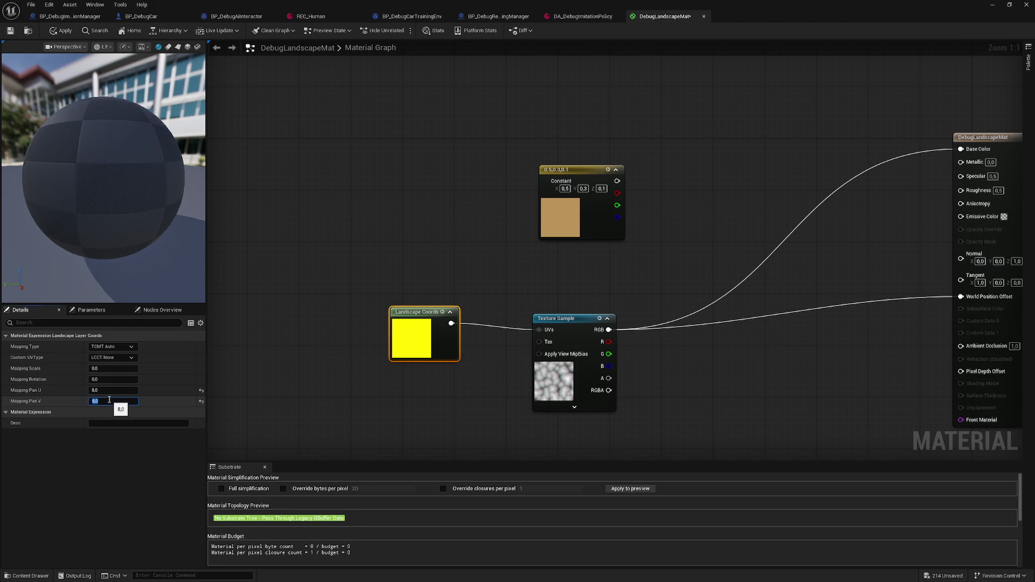
drag(102, 178, 140, 178)
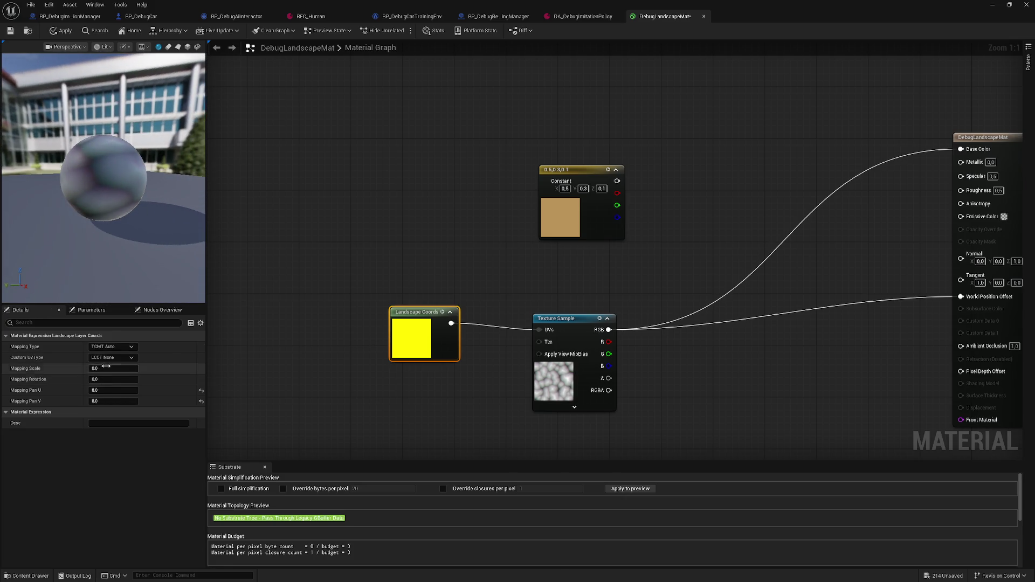
click(108, 368)
text(1)
key(Return)
drag(95, 184, 135, 185)
Change the Mapping Scale to 0.01, then settle on 0.1.
click(97, 370)
key(BackSpace)
text(0.01)
key(Return)
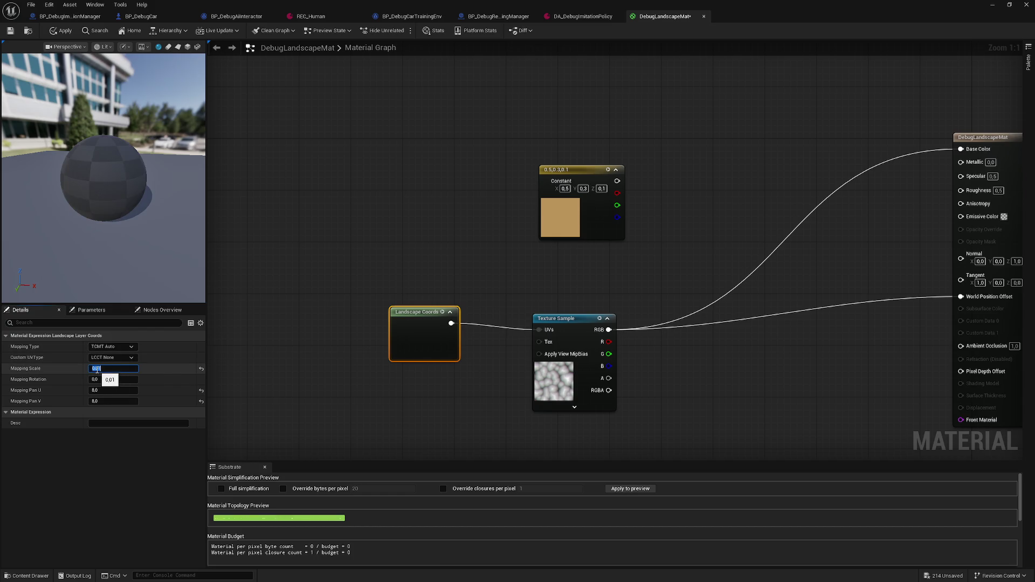
scroll(126, 169, up, 5)
scroll(126, 169, down, 5)
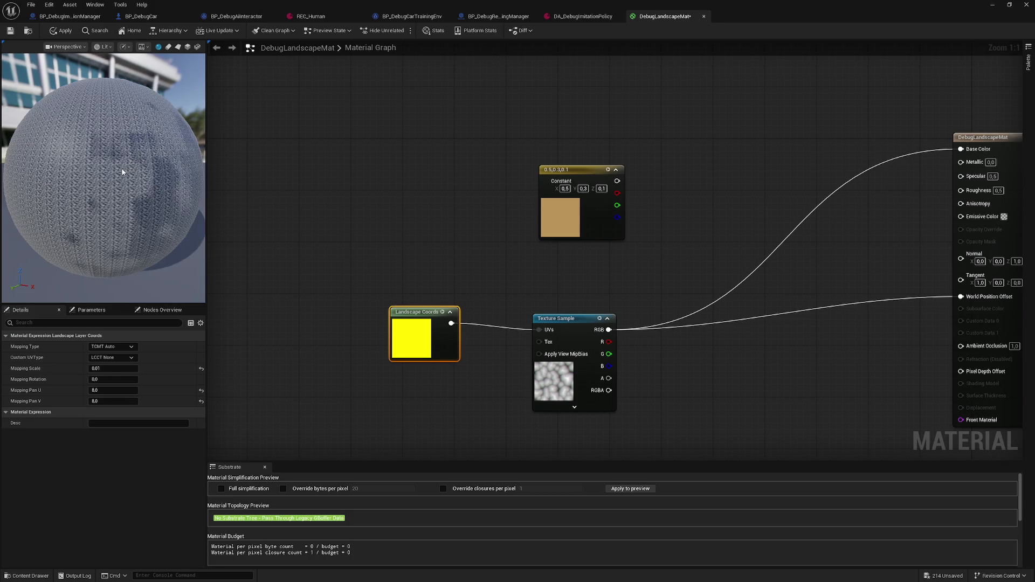
drag(126, 169, 173, 166)
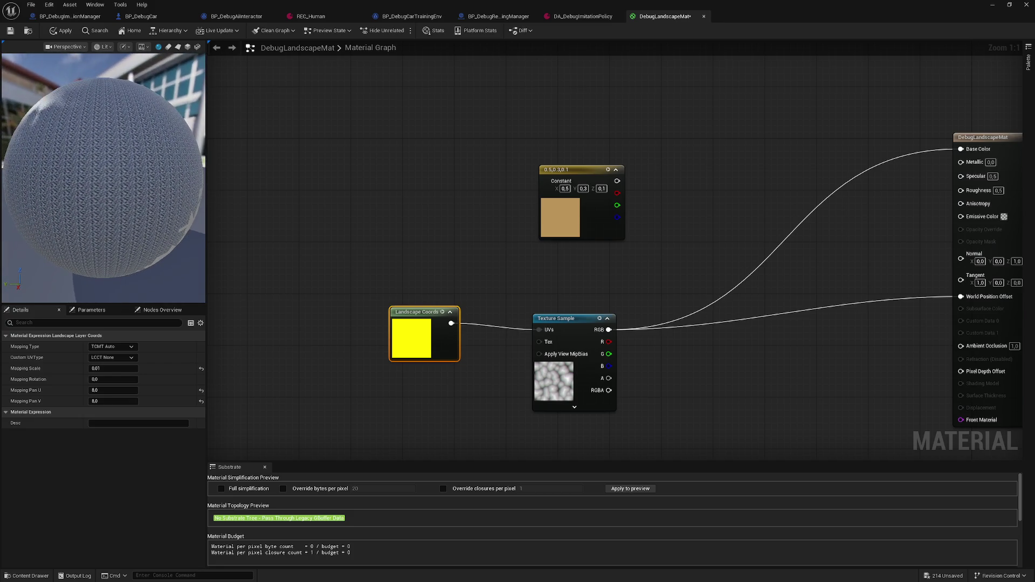
click(108, 368)
text(0.1)
key(Return)
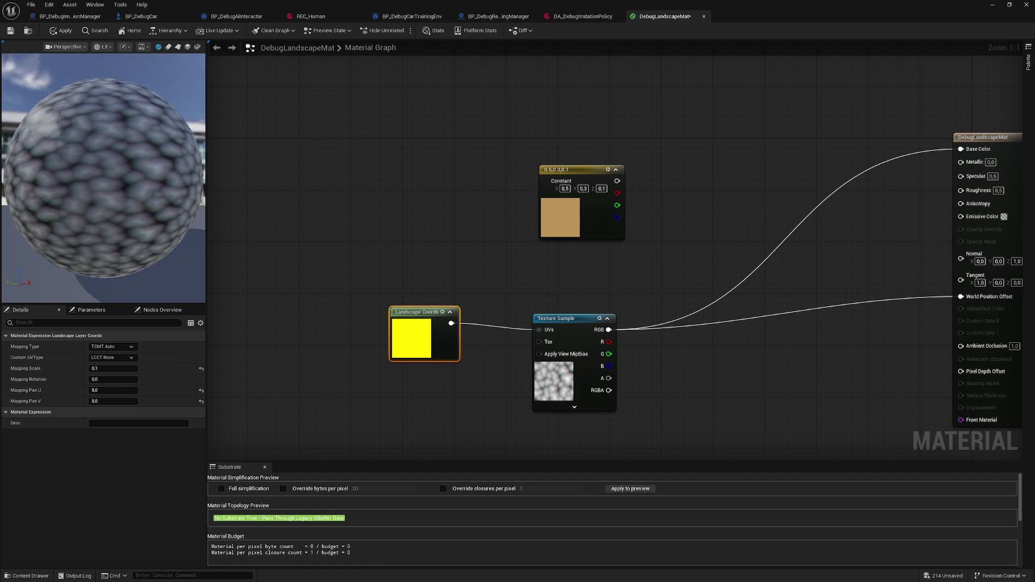
Try Mapping Pan U and V of 2.0, then set both to 16.0.
click(110, 391)
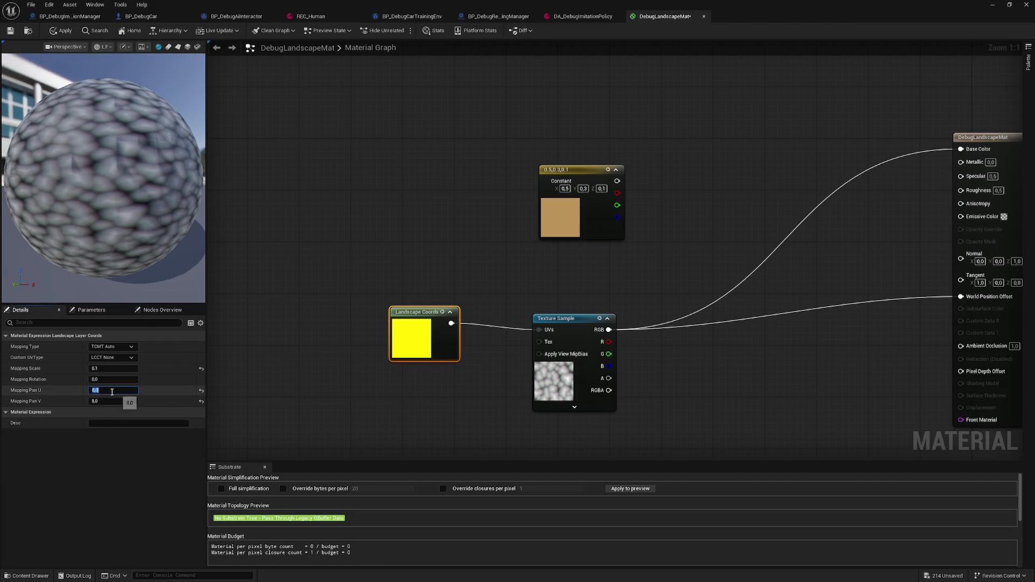
text(2)
key(Tab)
text(2)
key(Return)
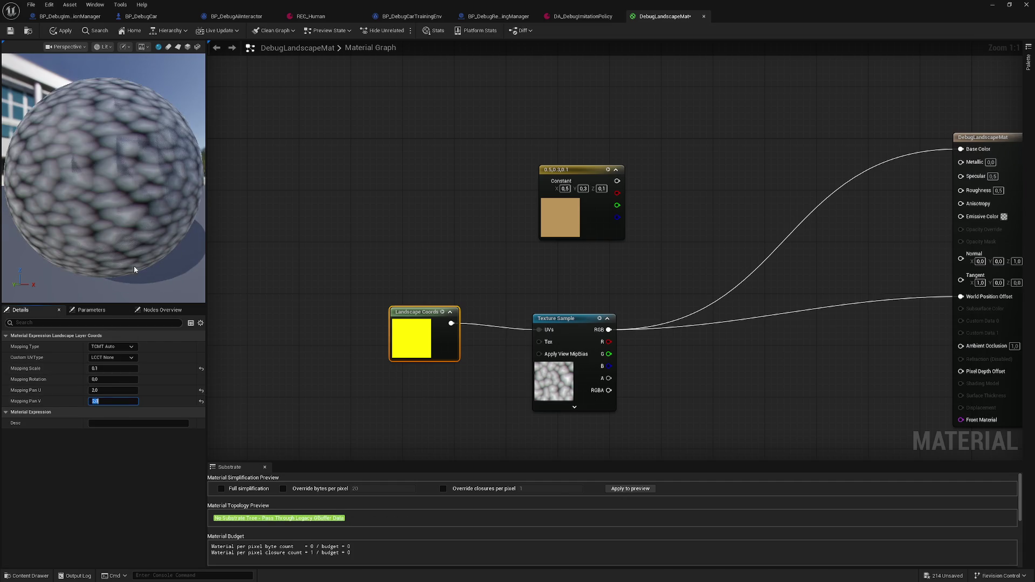
drag(175, 168, 176, 168)
click(113, 390)
text(16)
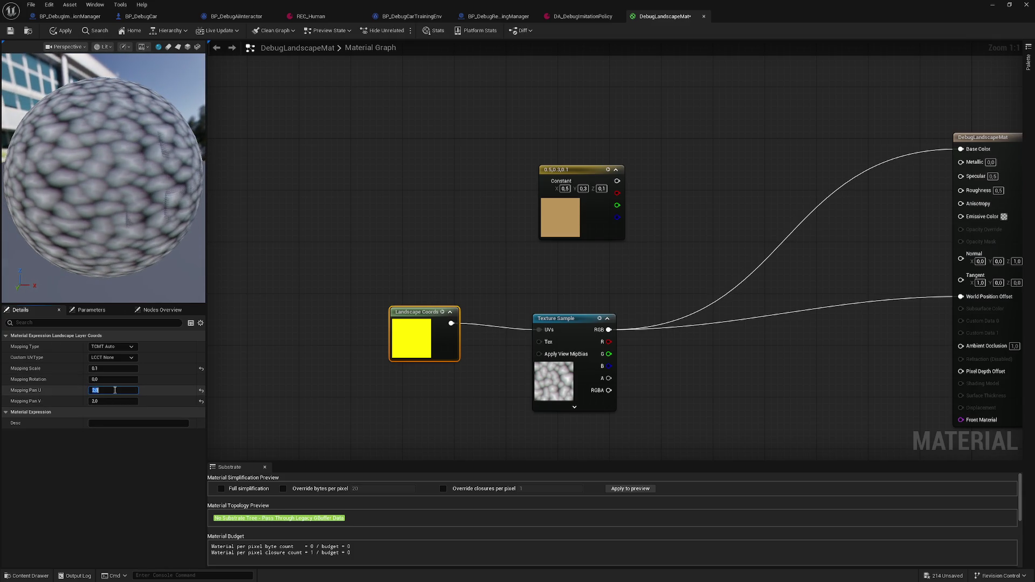
click(99, 401)
text(16)
key(Return)
drag(152, 244, 152, 244)
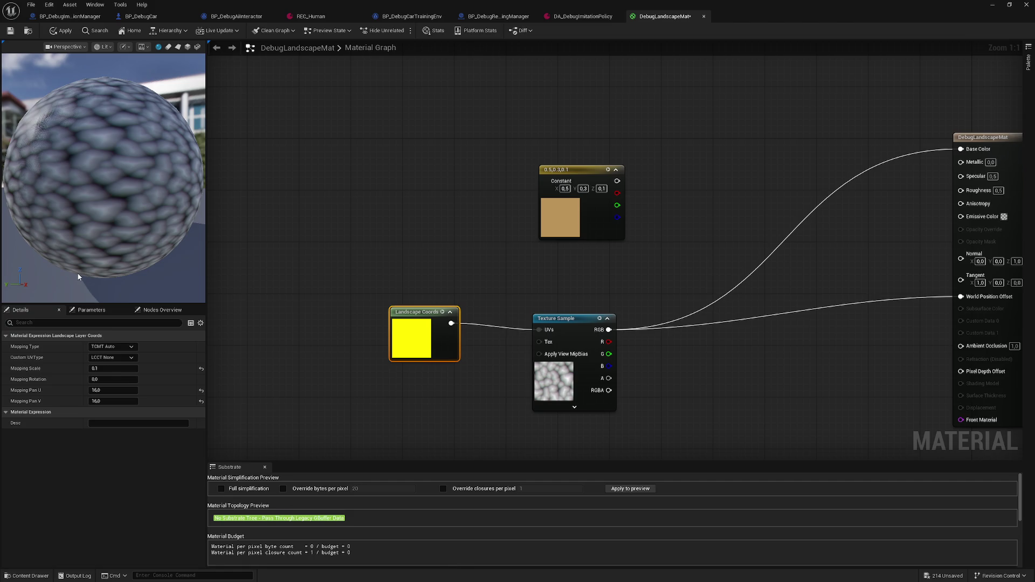
drag(662, 333, 633, 322)
right_click(634, 326)
text(posit)
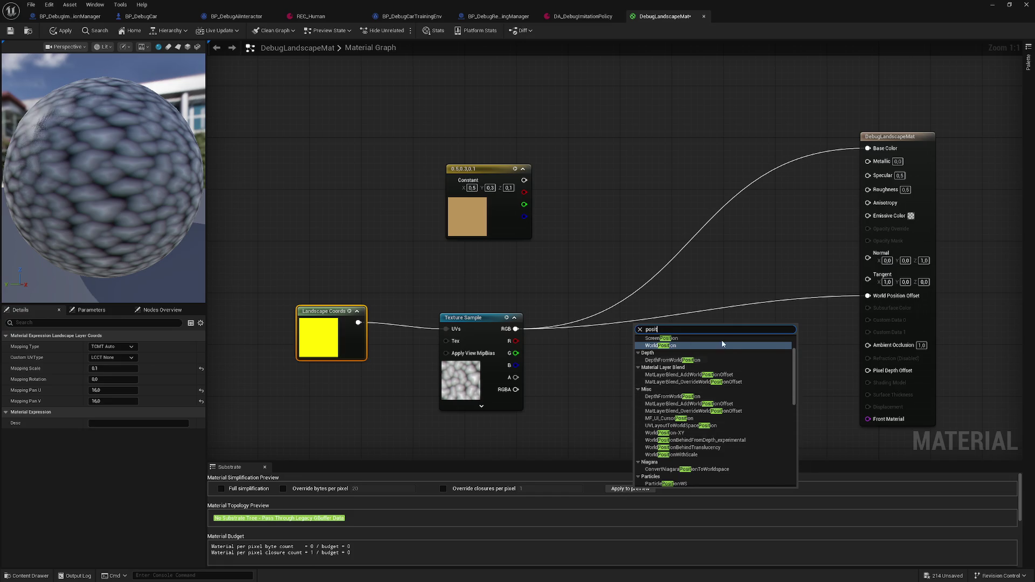
scroll(796, 339, up, 2)
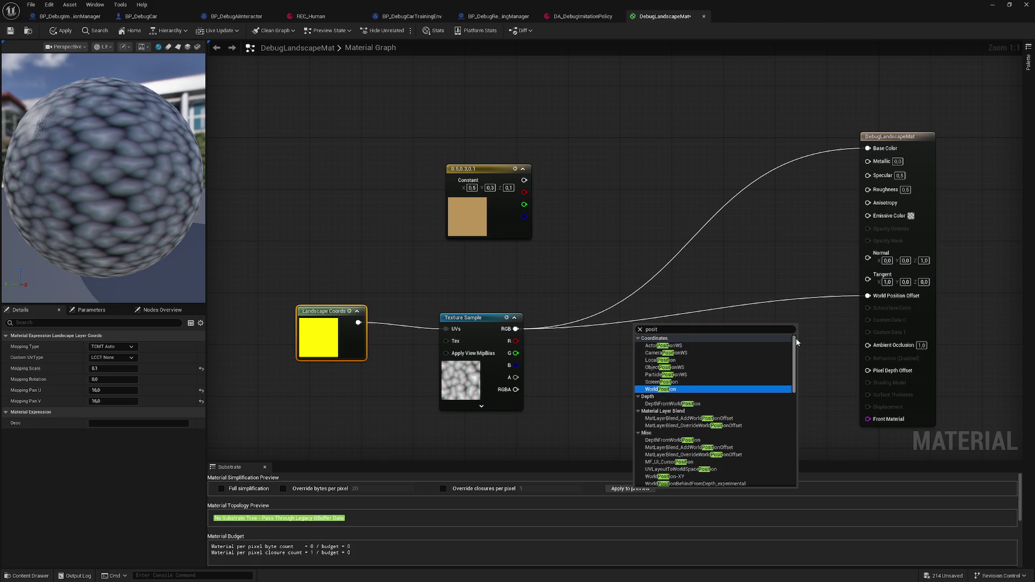
mouse_move(796, 338)
mouse_down()
mouse_move(800, 449)
mouse_move(798, 389)
mouse_move(782, 467)
mouse_move(798, 348)
mouse_up()
key(Escape)
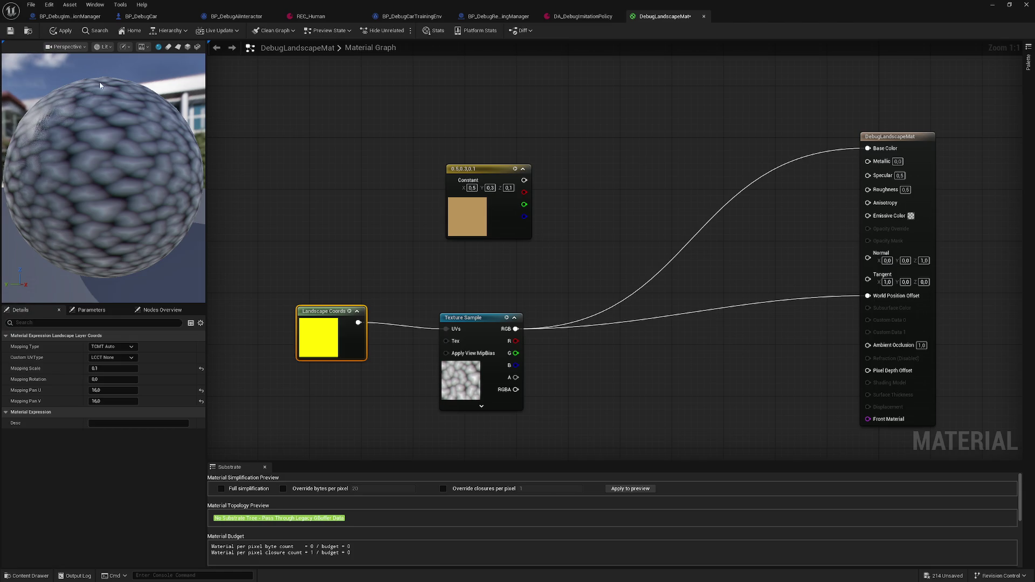
Bring up the material graph's node menu and browse through the available nodes.
right_click(611, 299)
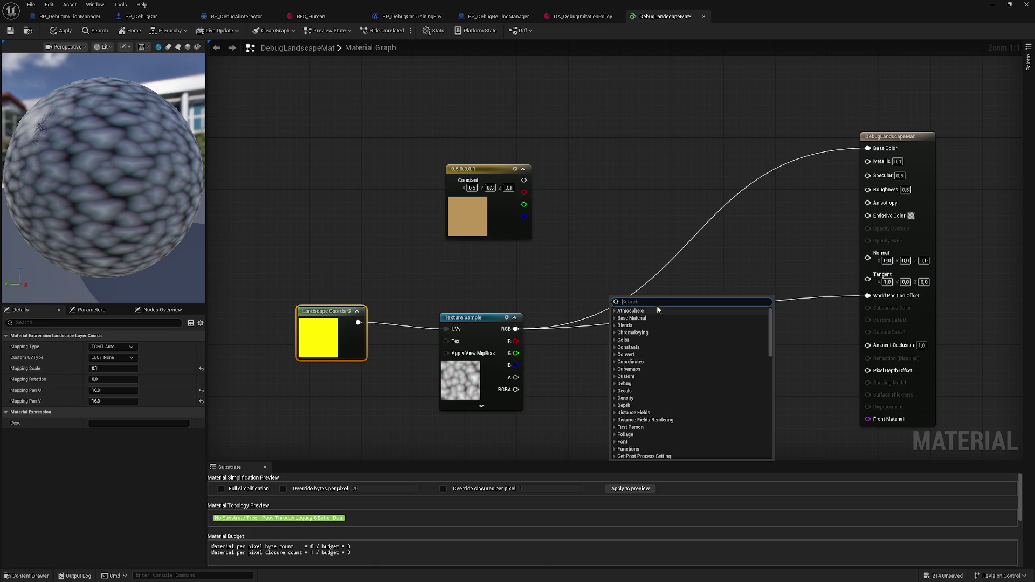
scroll(683, 388, down, 8)
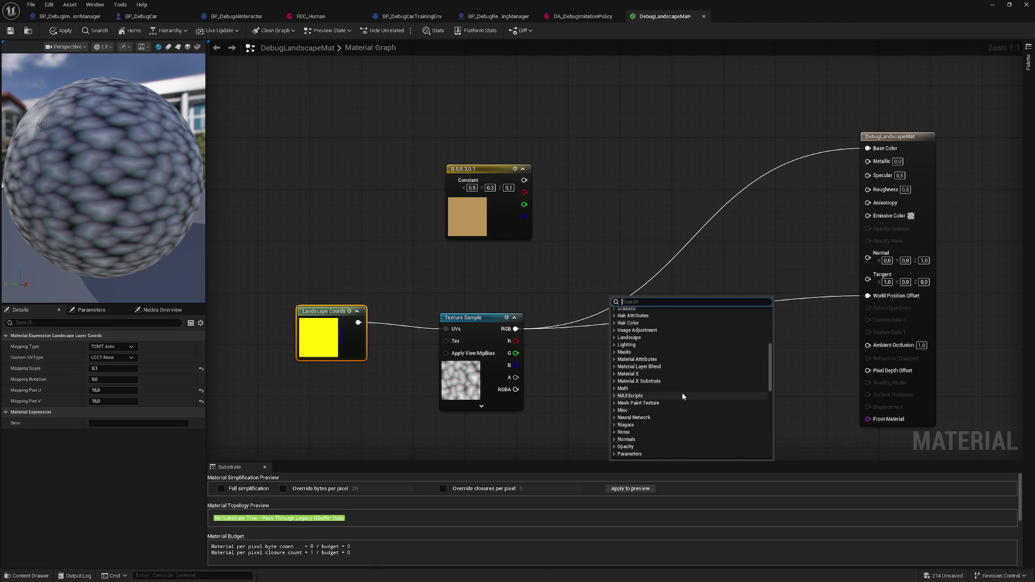
scroll(684, 398, down, 2)
scroll(684, 397, down, 5)
scroll(688, 389, down, 3)
Search the node menu for 'position' and add an Absolute World Position node.
right_click(636, 218)
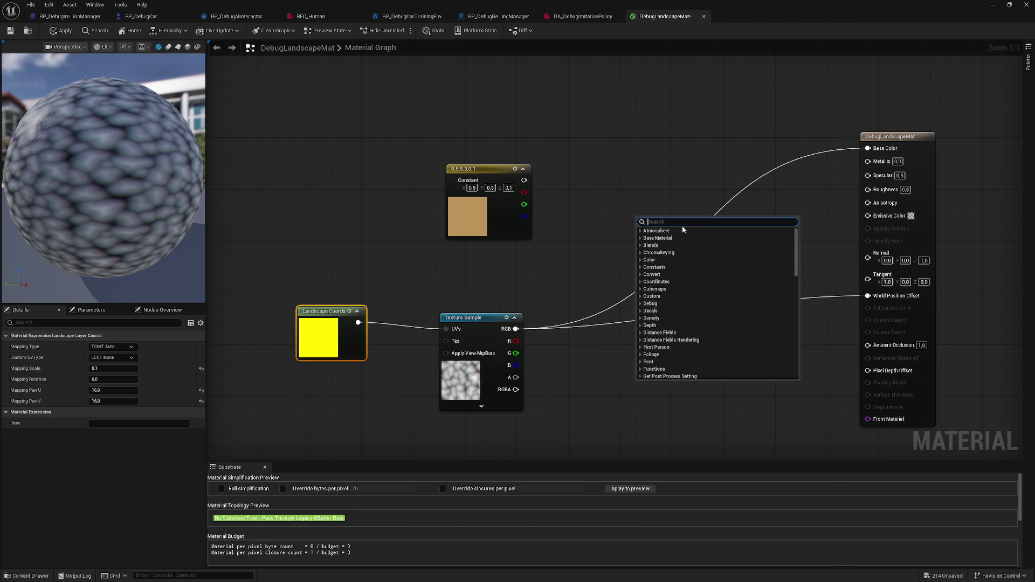
text(posit)
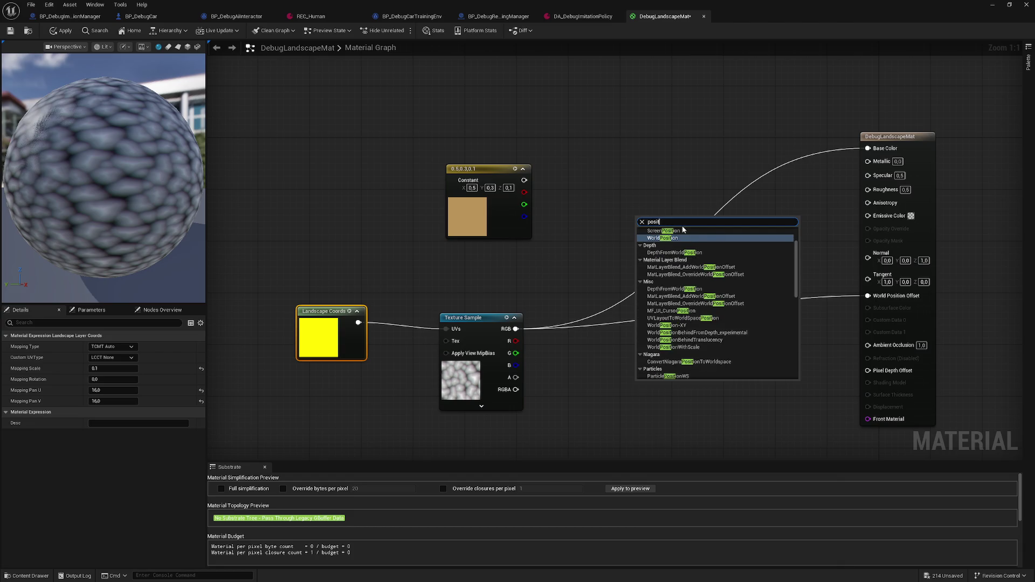
text(ion)
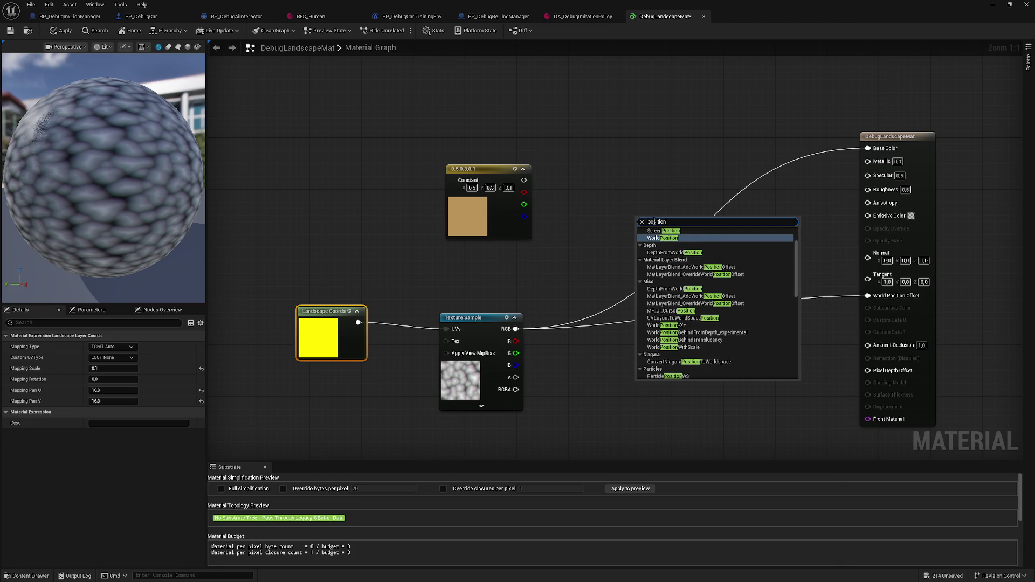
scroll(683, 293, up, 2)
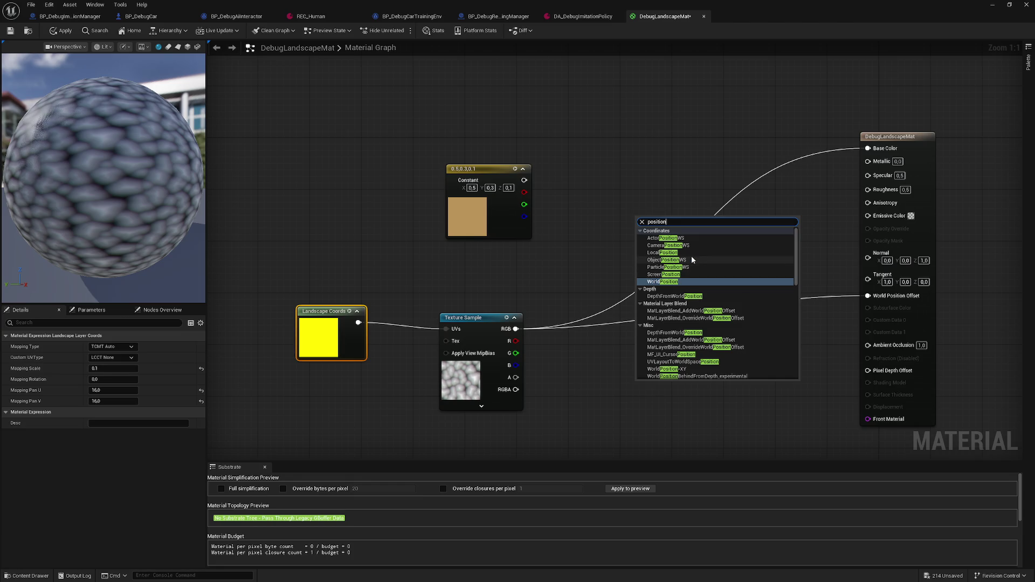
scroll(726, 291, down, 1)
scroll(726, 291, down, 2)
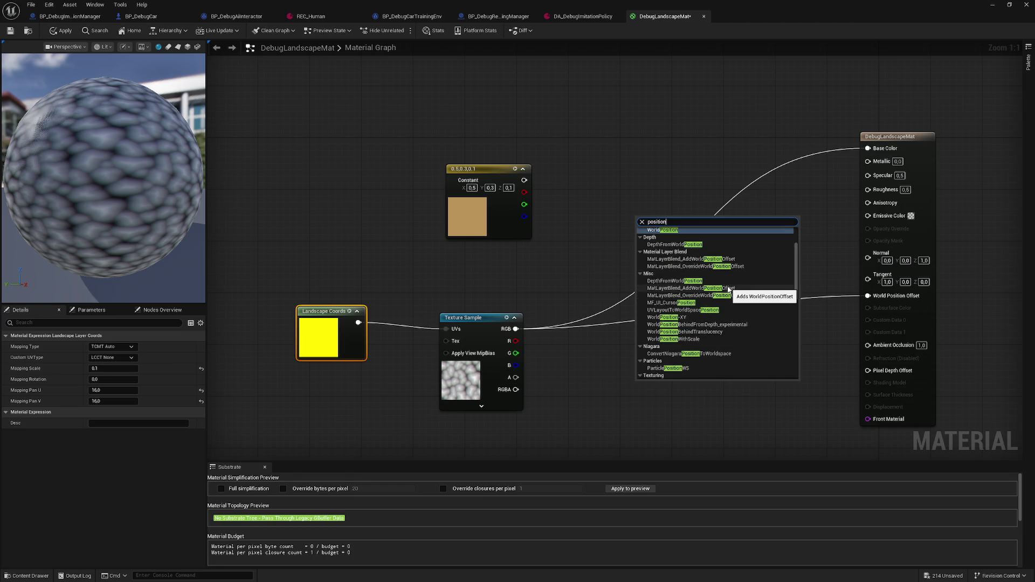
scroll(726, 291, down, 1)
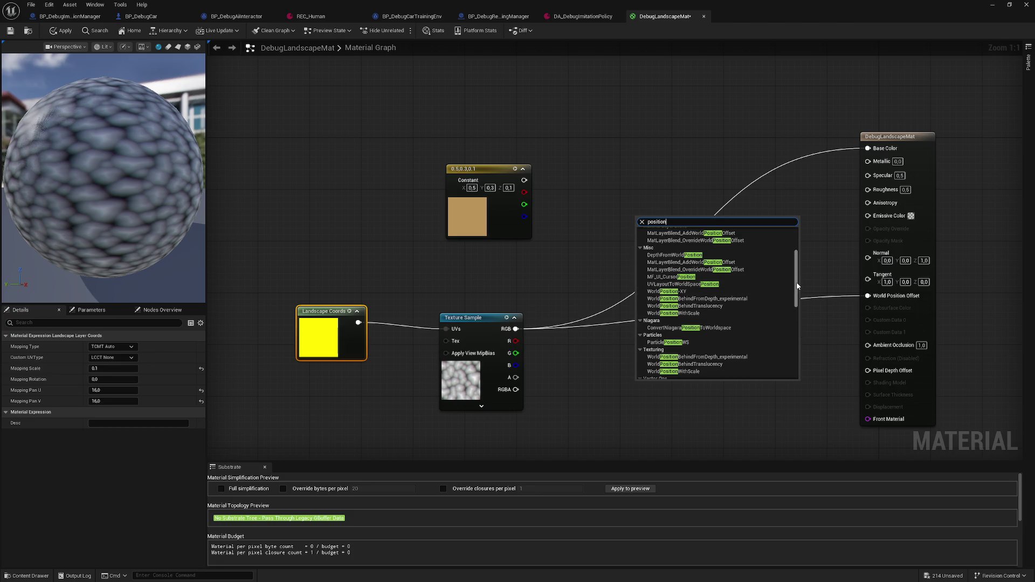
scroll(797, 282, down, 1)
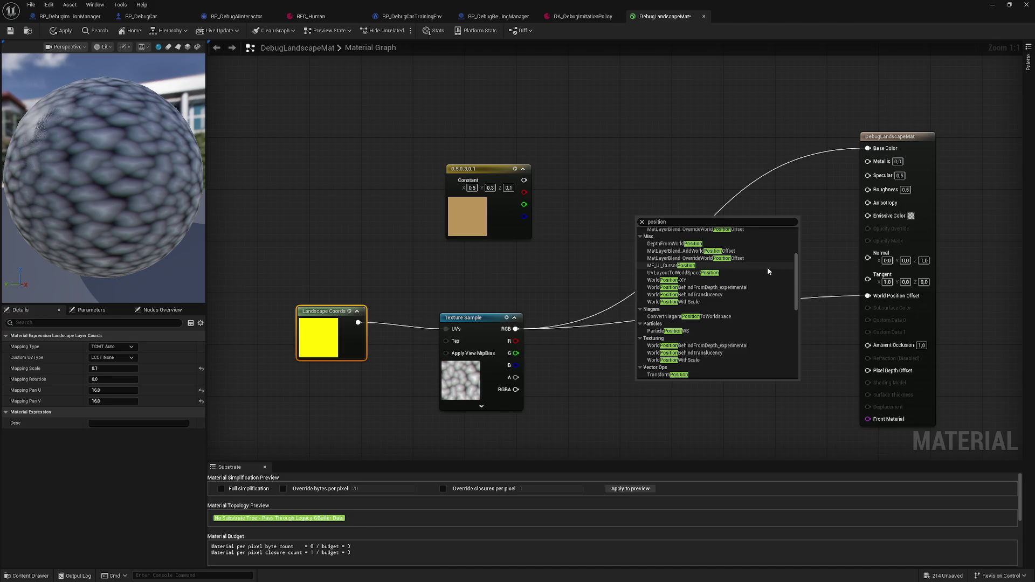
scroll(764, 286, down, 2)
scroll(767, 299, down, 4)
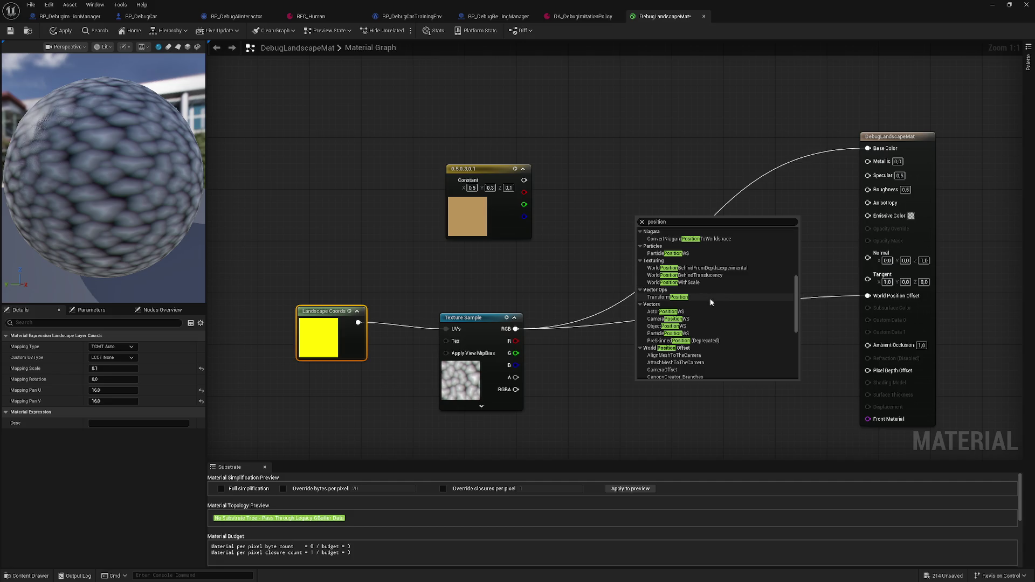
scroll(710, 303, up, 4)
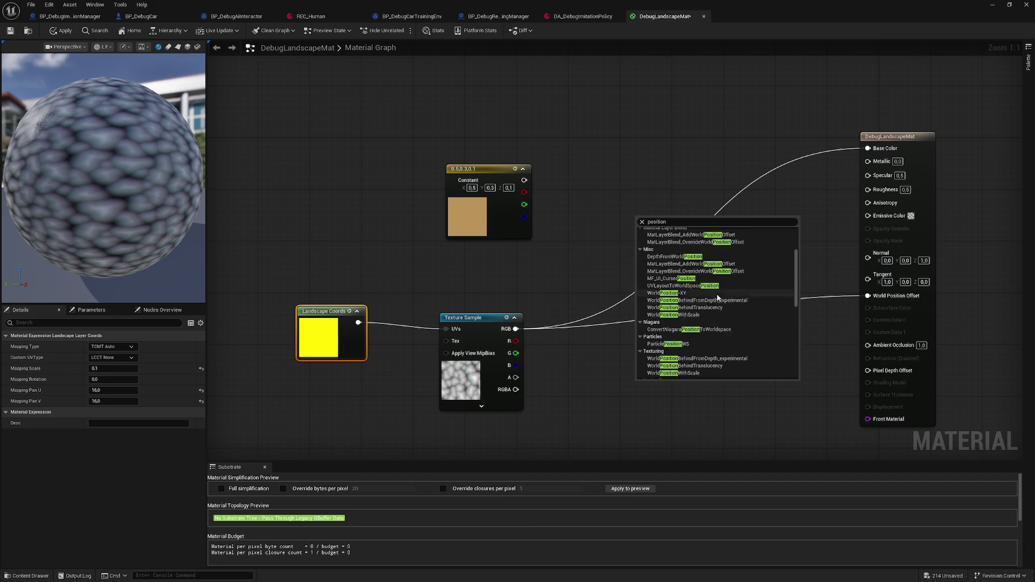
click(711, 283)
Move the Absolute World Position node beside the Texture Sample, leaving it collapsed and deselected.
drag(652, 240, 597, 390)
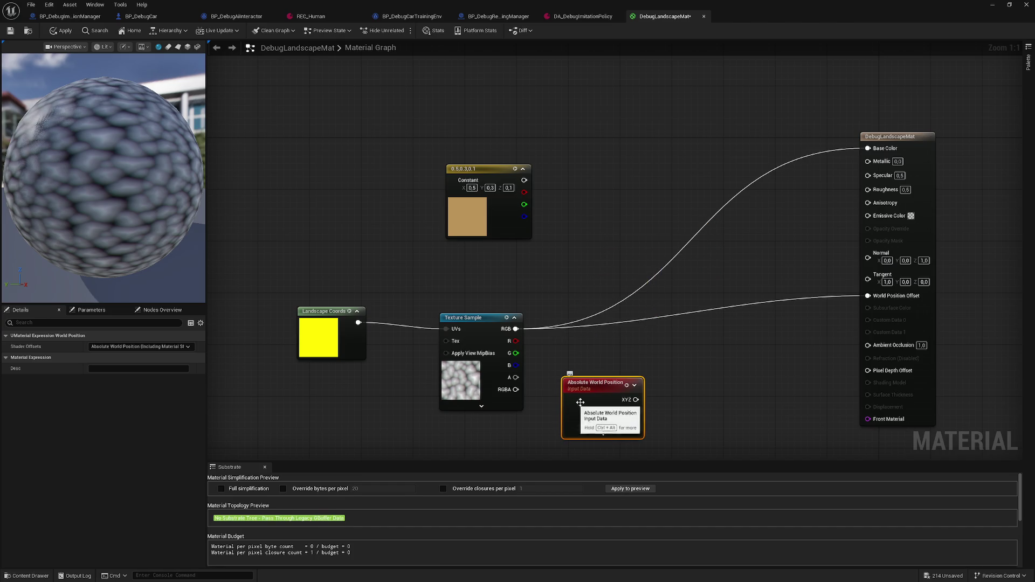
click(603, 434)
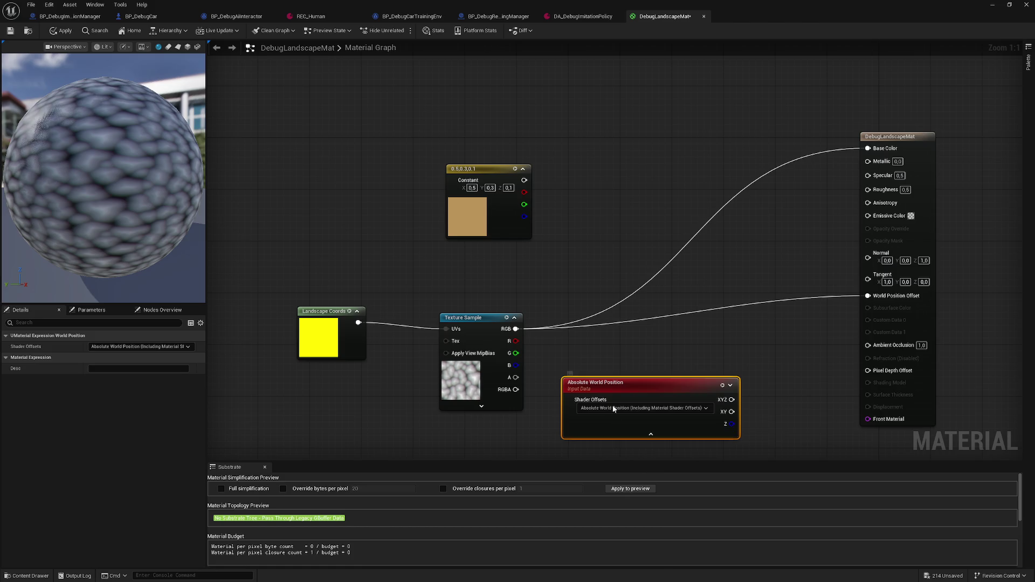
click(650, 434)
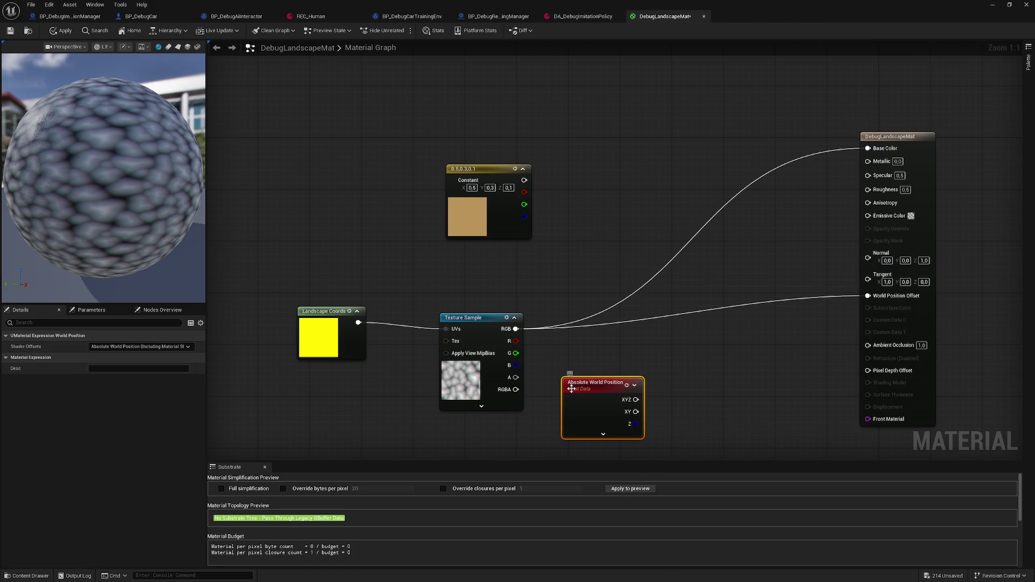
drag(572, 388, 591, 350)
mouse_move(516, 329)
mouse_down()
mouse_move(580, 358)
mouse_move(514, 334)
mouse_up()
click(597, 291)
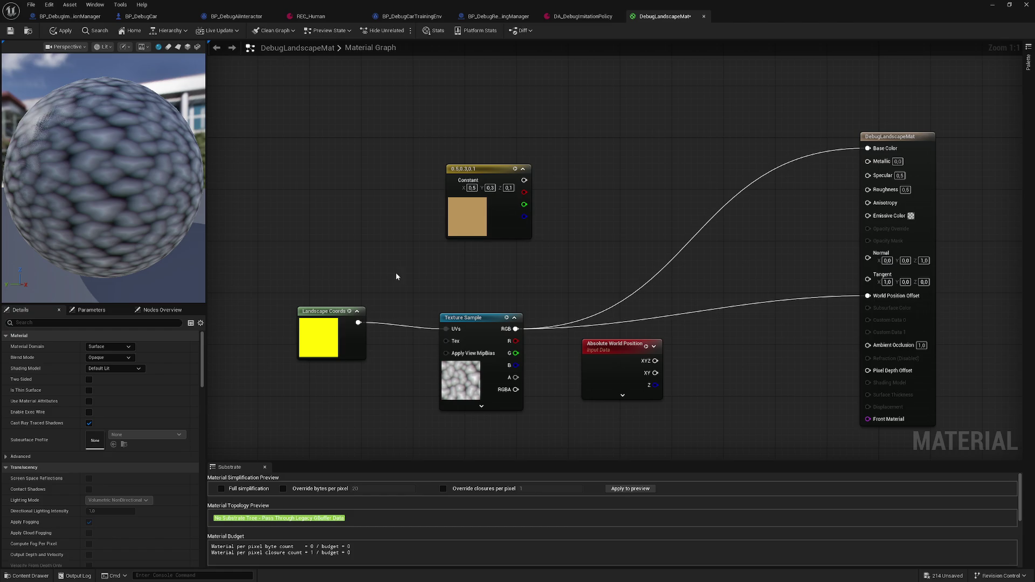
Add a Multiply node combining Absolute World Position XYZ with Texture Sample RGB.
drag(625, 366, 535, 276)
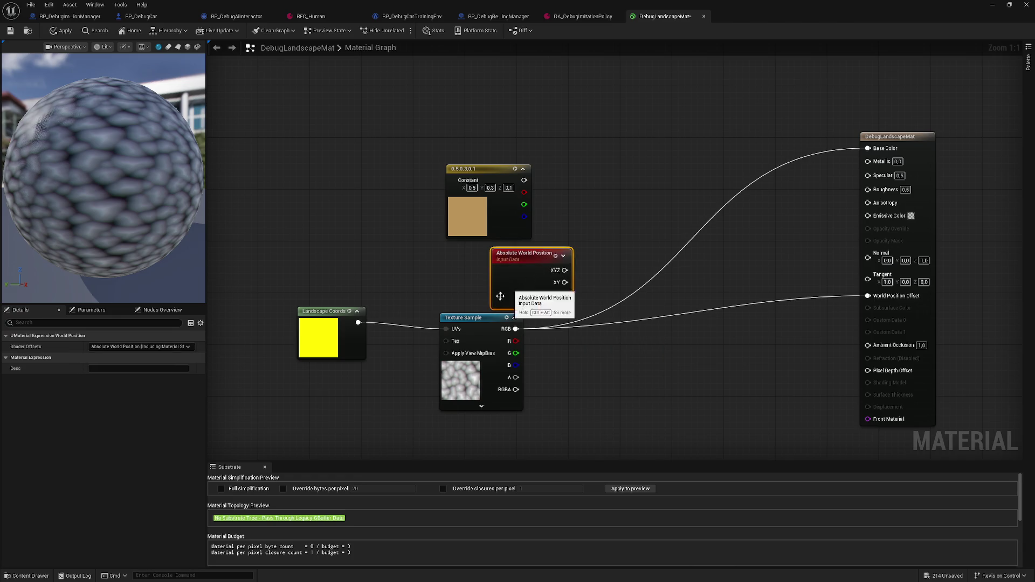
drag(477, 319, 528, 331)
drag(564, 270, 615, 288)
text(*)
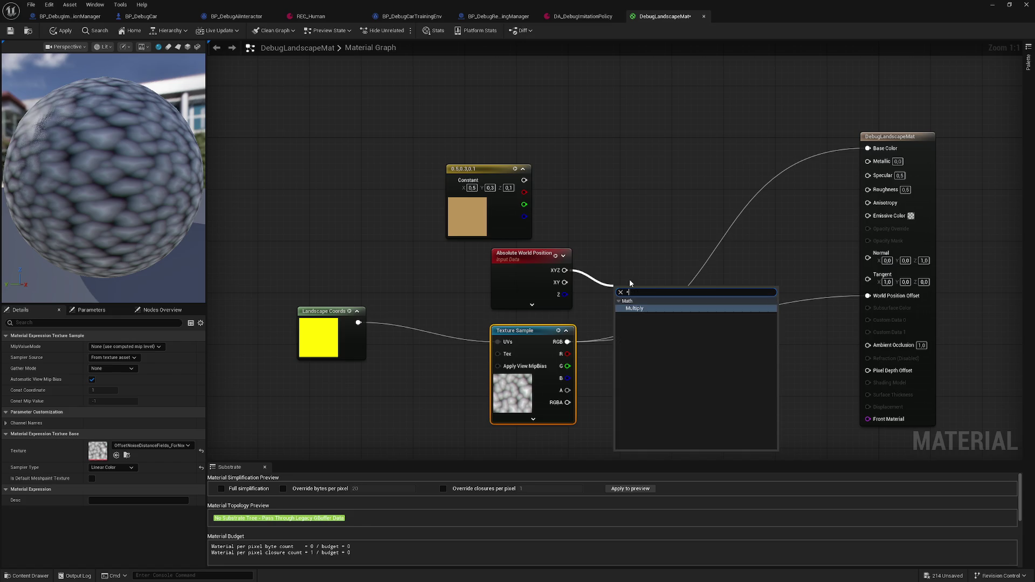
click(672, 307)
drag(567, 342, 619, 309)
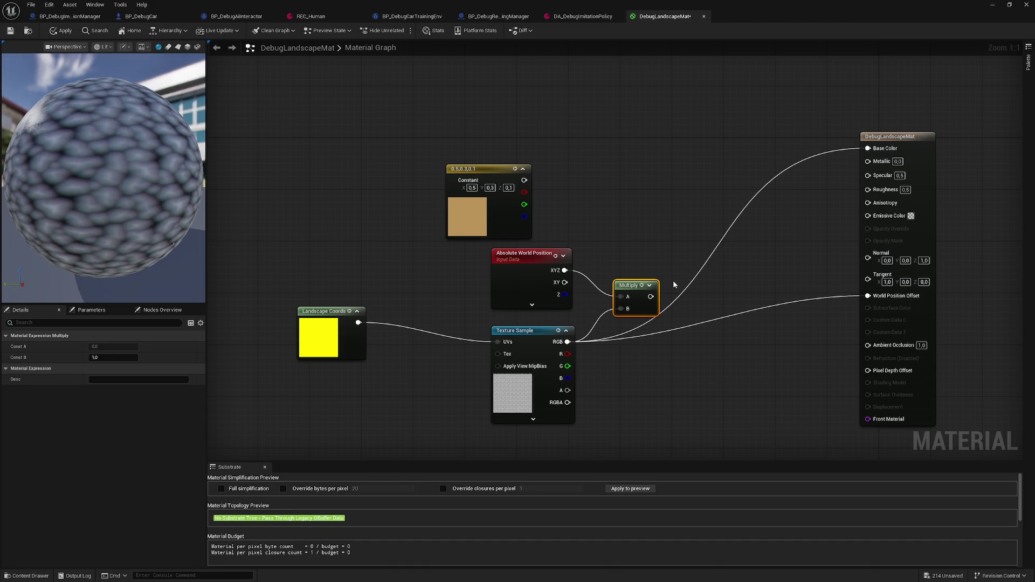
Drive World Position Offset with the Multiply result while the texture stays on Base Color.
drag(651, 297, 869, 149)
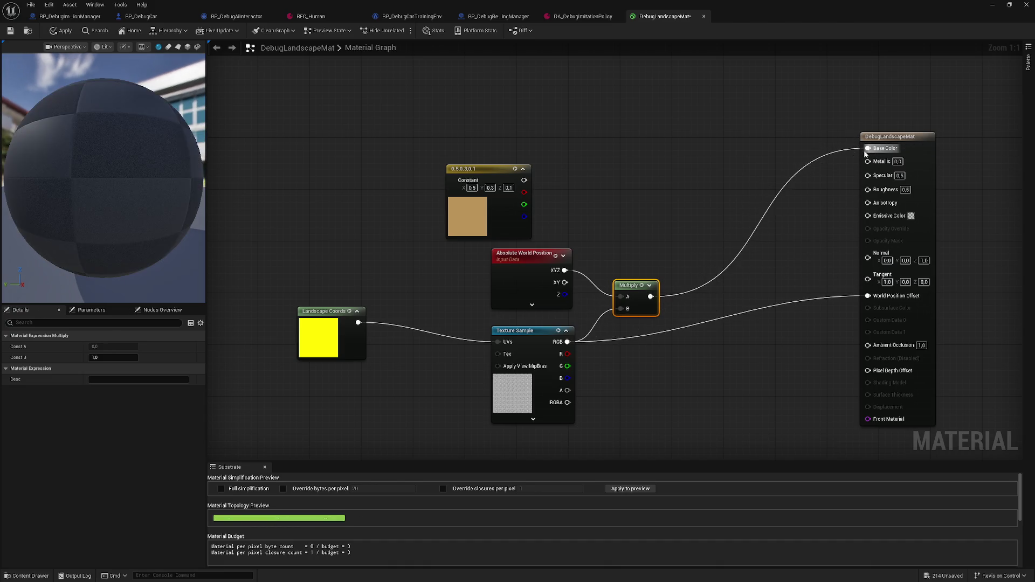
drag(162, 168, 11, 190)
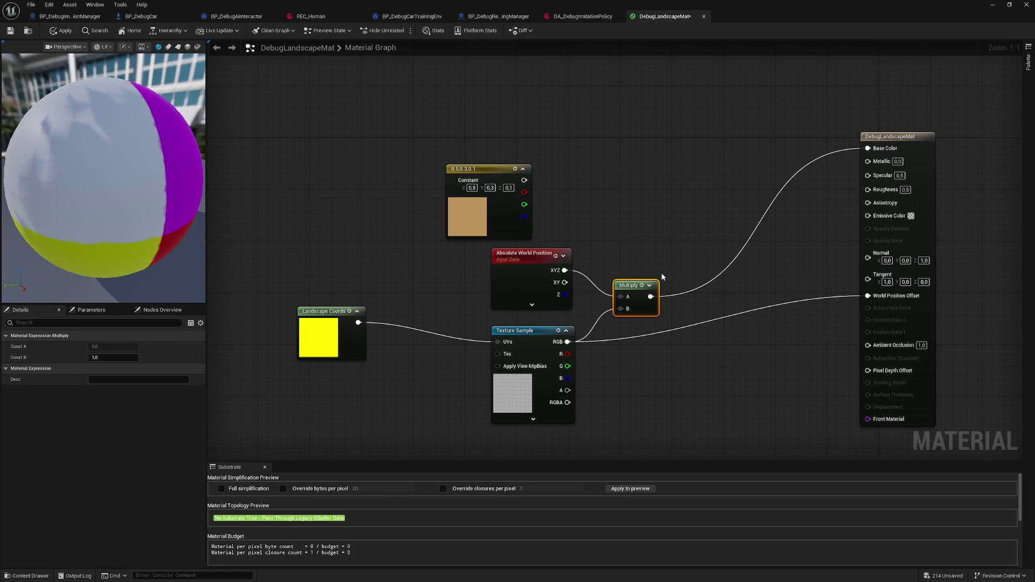
mouse_move(567, 342)
mouse_down()
mouse_move(833, 224)
mouse_move(868, 148)
mouse_up()
mouse_move(651, 297)
mouse_down()
mouse_move(717, 324)
mouse_move(868, 296)
mouse_up()
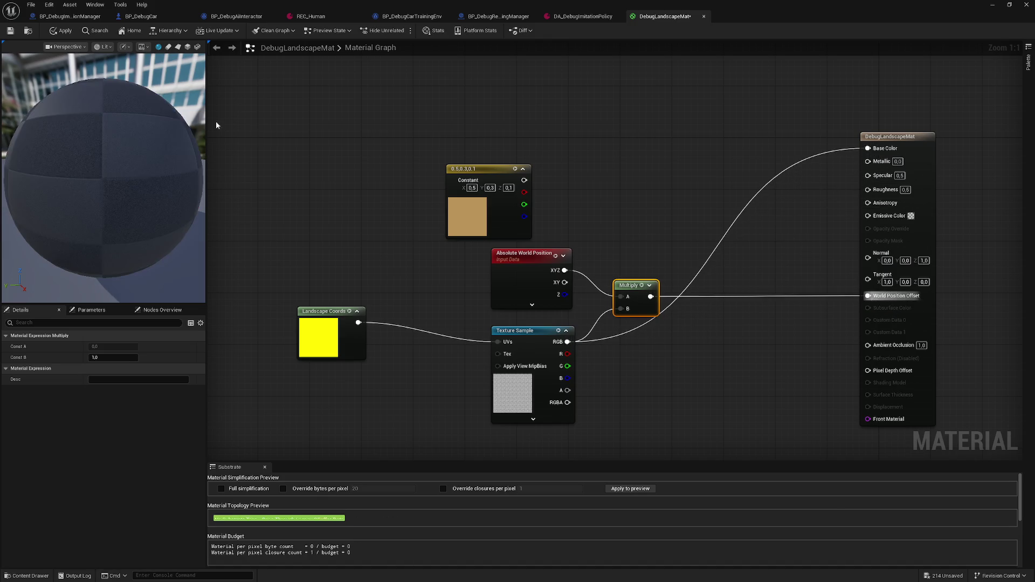
scroll(124, 163, down, 5)
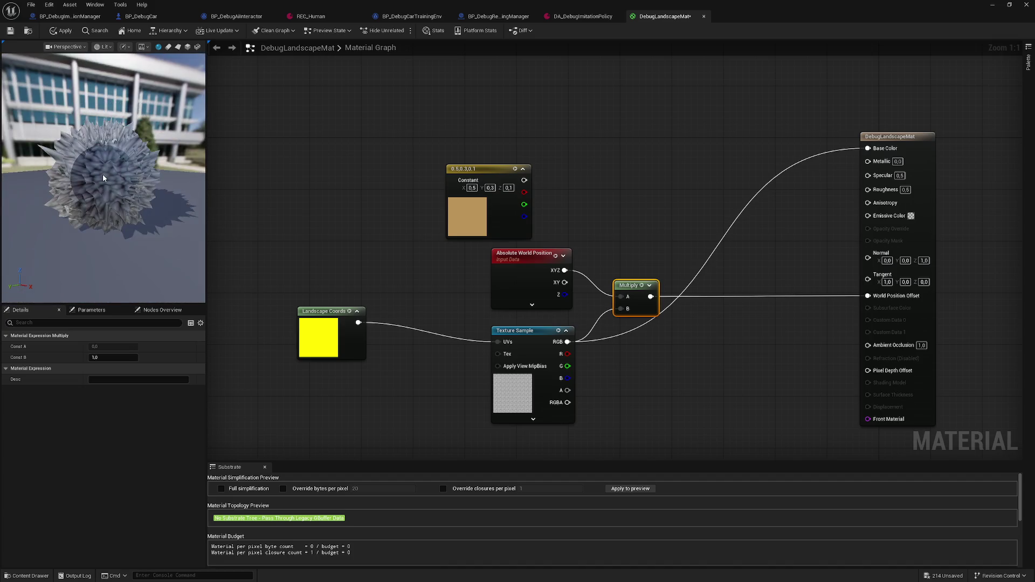
drag(102, 174, 111, 188)
scroll(113, 185, up, 5)
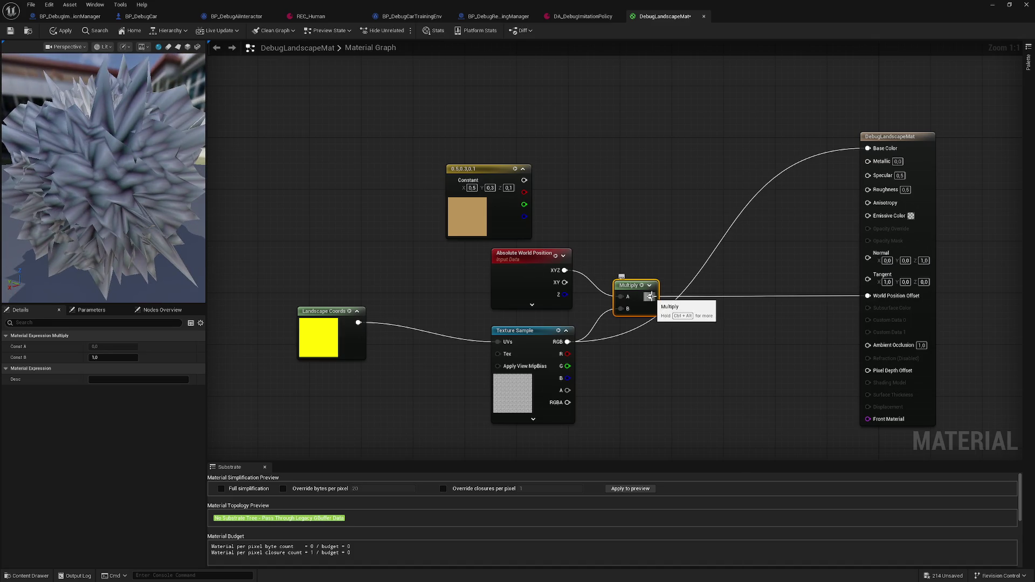
drag(146, 193, 172, 215)
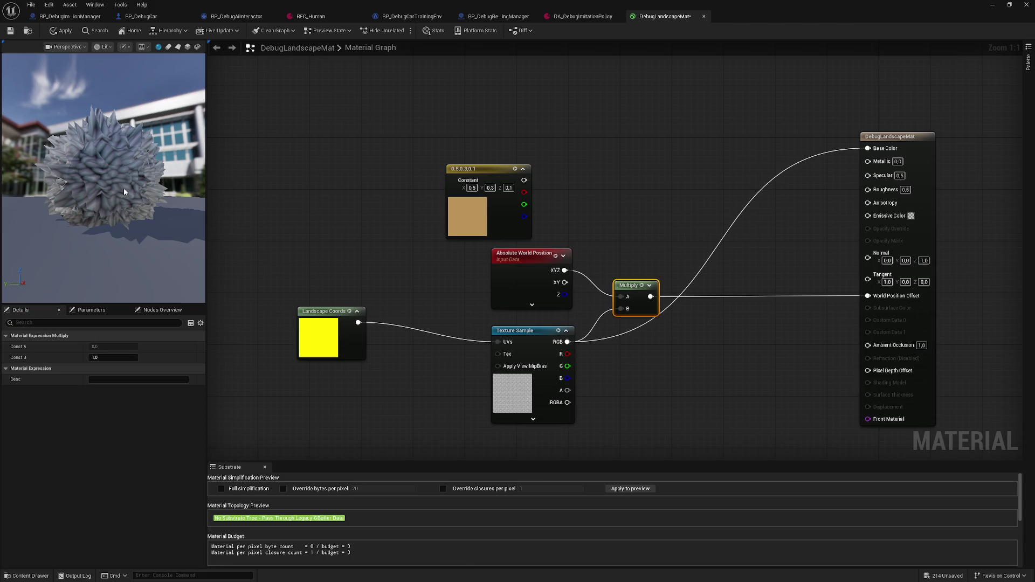
drag(650, 296, 696, 299)
text(smoo)
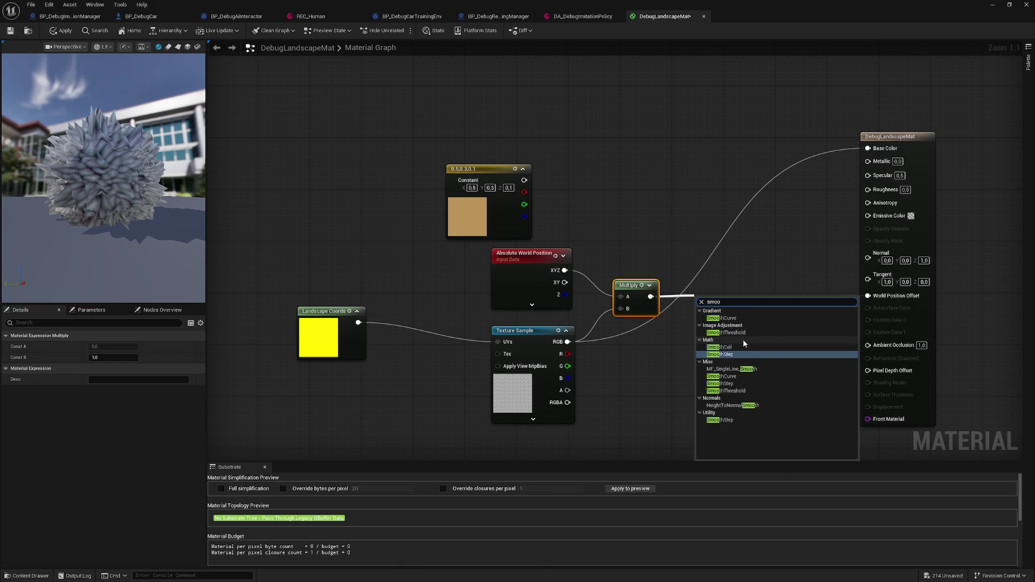
Try a SmoothCeil node before World Position Offset, then delete it.
click(743, 347)
drag(760, 310, 844, 295)
click(773, 312)
drag(760, 310, 868, 296)
mouse_move(113, 186)
mouse_down()
mouse_move(134, 183)
mouse_move(113, 186)
mouse_up()
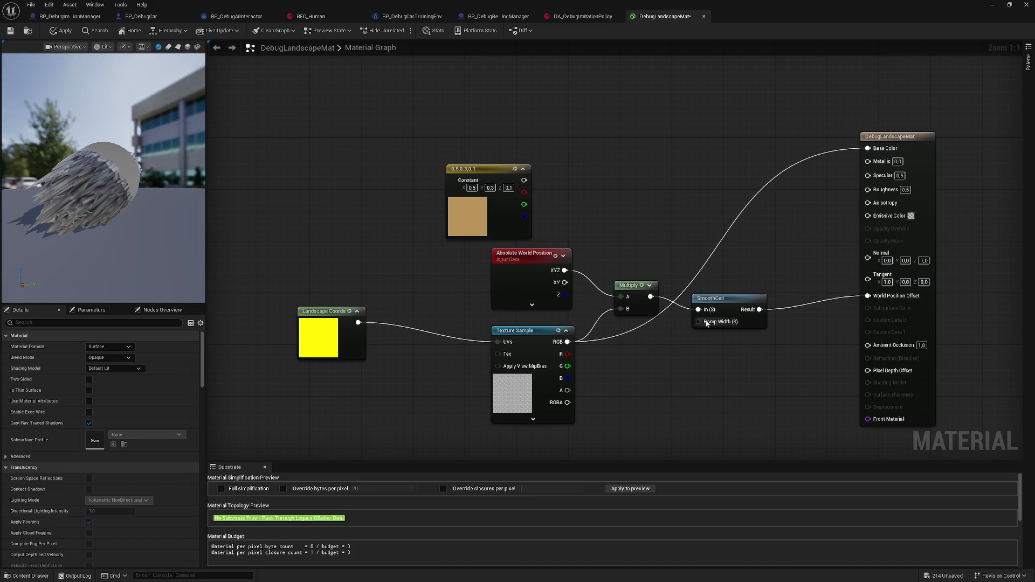
click(722, 299)
key(Delete)
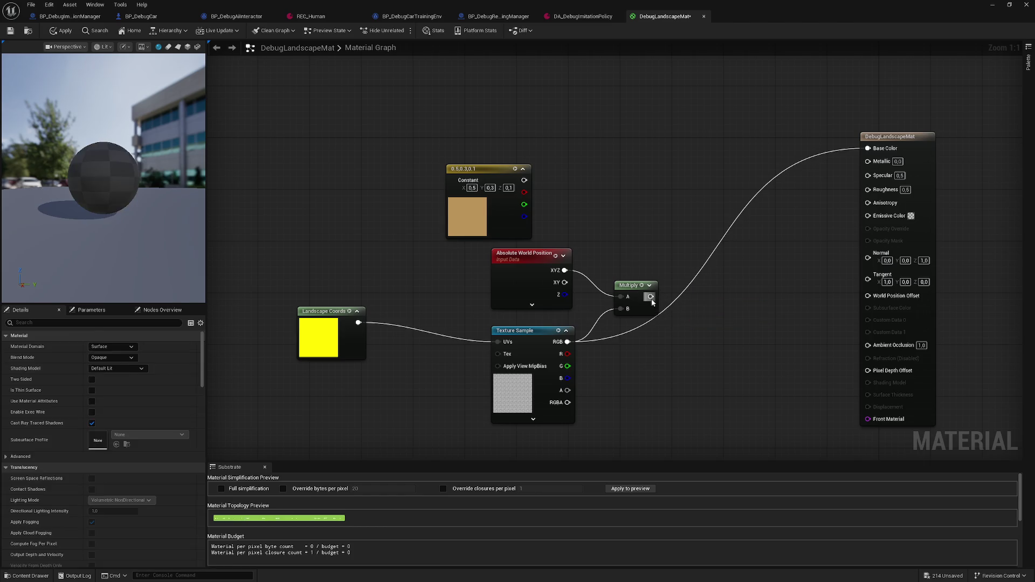
Try a Subtract node with B of 10 feeding World Position Offset, then delete it.
drag(708, 304, 708, 300)
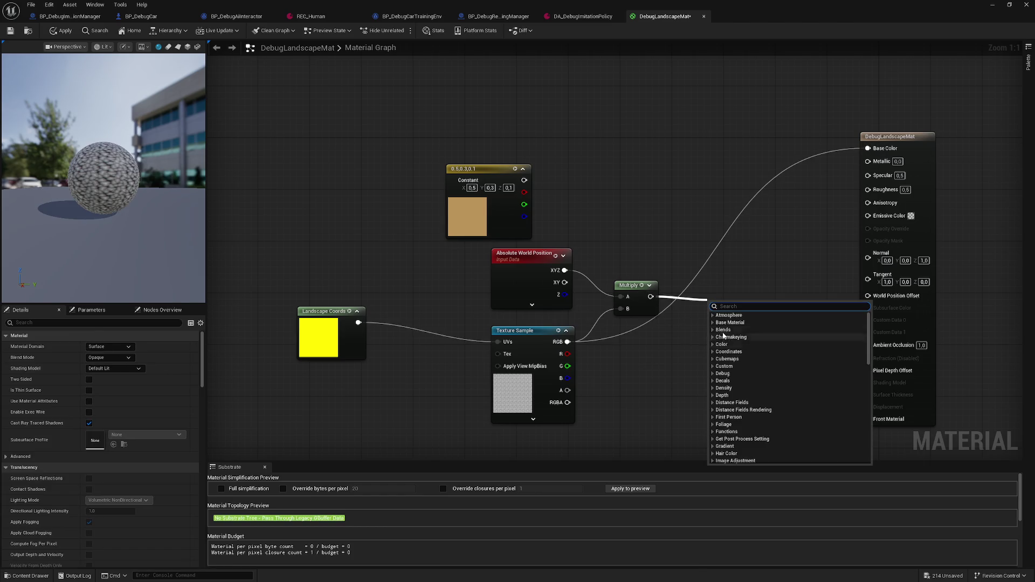
text(-)
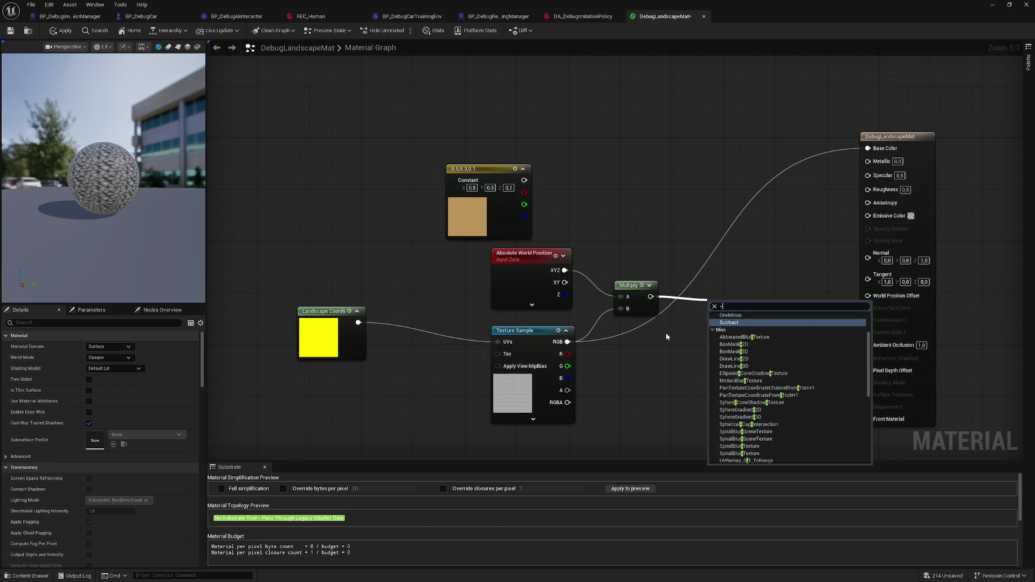
click(729, 323)
drag(743, 316, 884, 301)
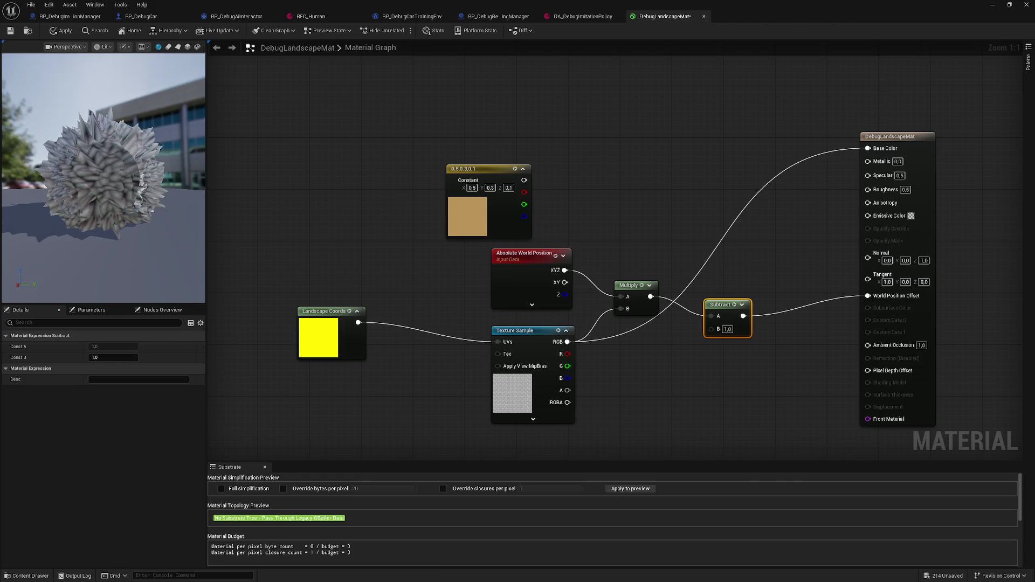
text(10)
key(Return)
drag(74, 186, 167, 186)
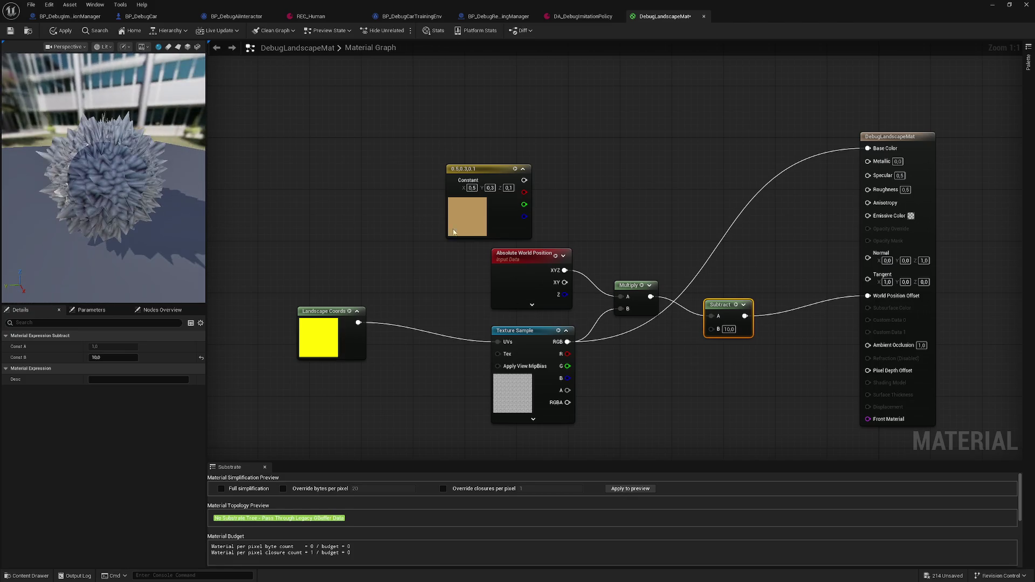
key(Delete)
drag(651, 296, 715, 303)
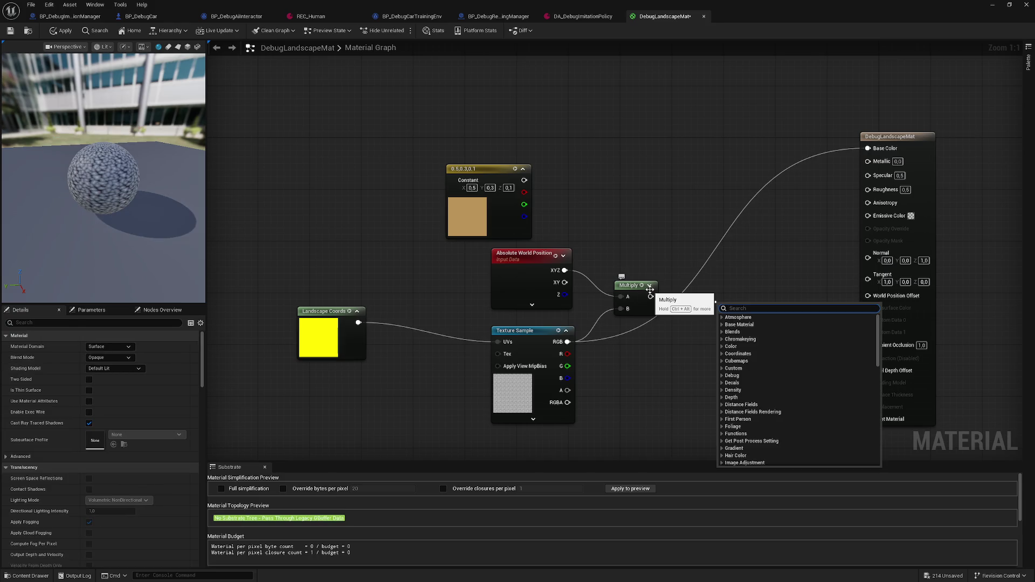
Add a Divide node after Multiply, wired to World Position Offset, with B of 1 then 2.
text(/)
click(755, 325)
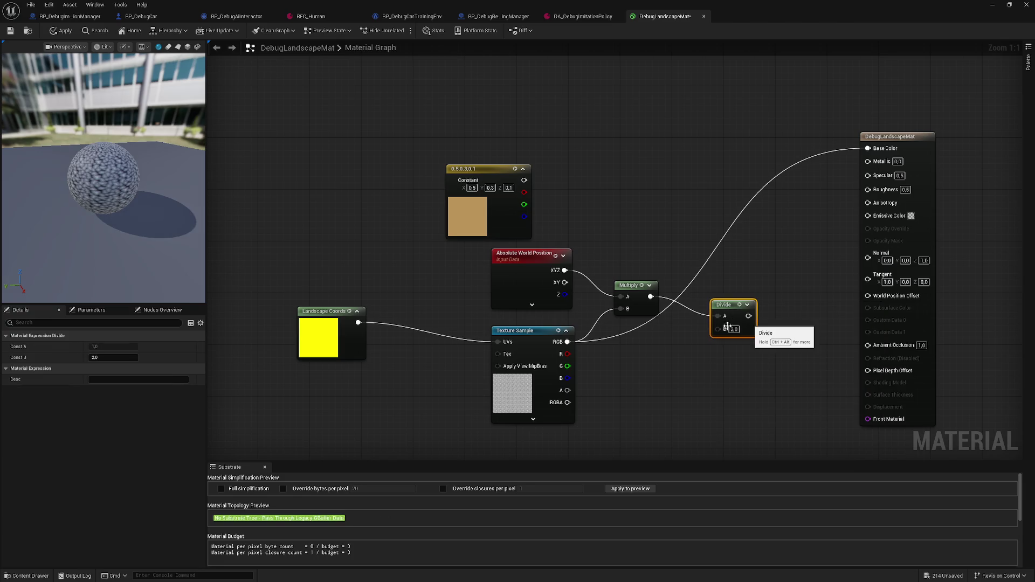
scroll(96, 178, up, 5)
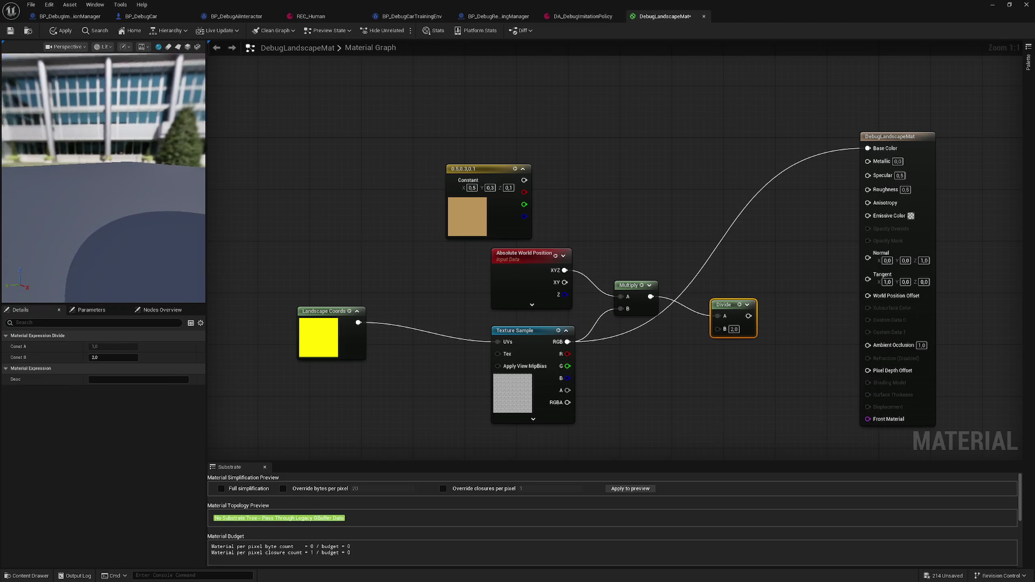
click(735, 329)
text(1)
key(Return)
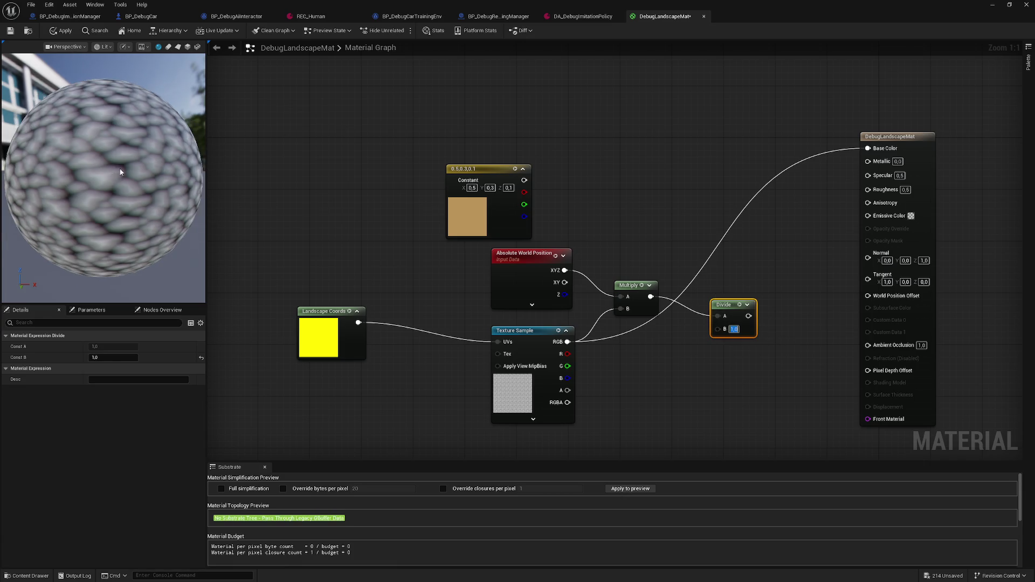
scroll(118, 169, down, 5)
drag(749, 316, 868, 295)
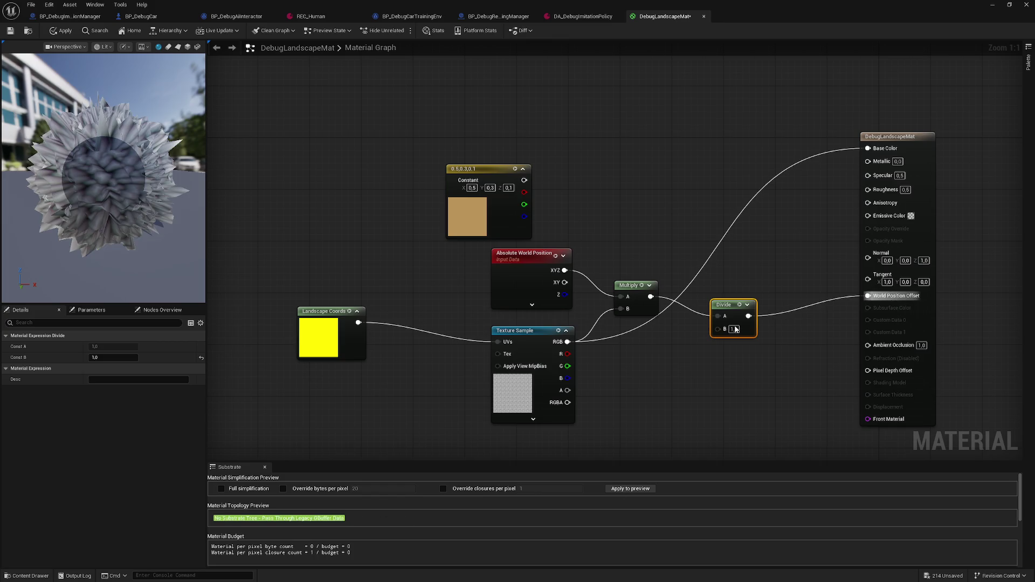
text(3)
key(Return)
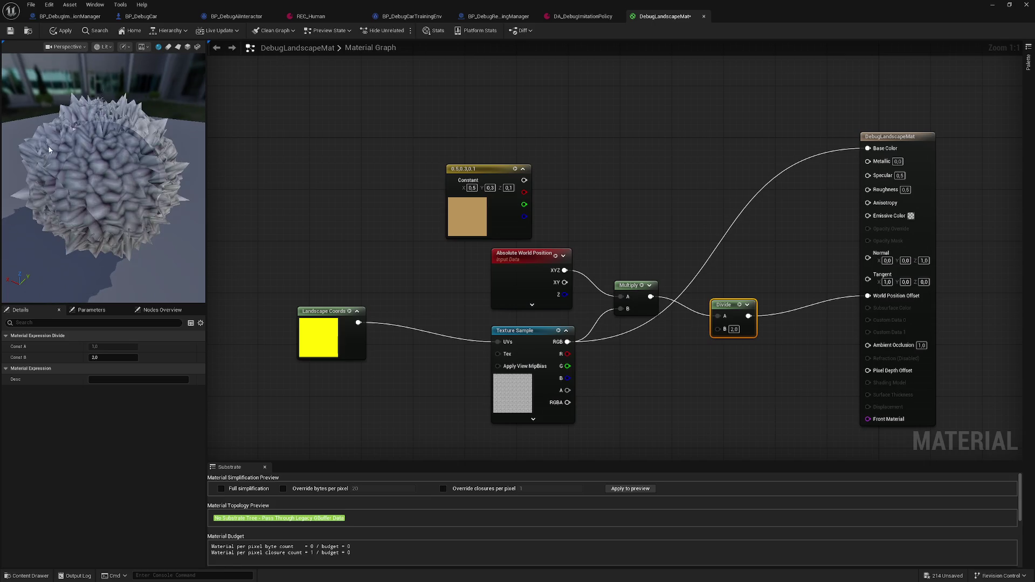
drag(139, 181, 139, 181)
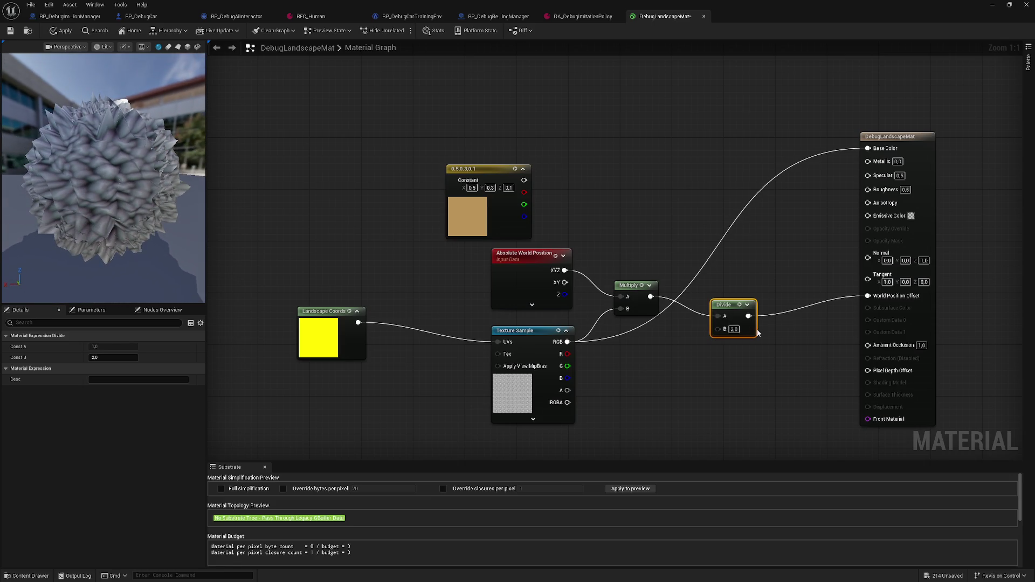
Raise the Divide B value to 3, then settle on 4.0 for a softly lumpy sphere.
click(732, 329)
text(3)
key(Return)
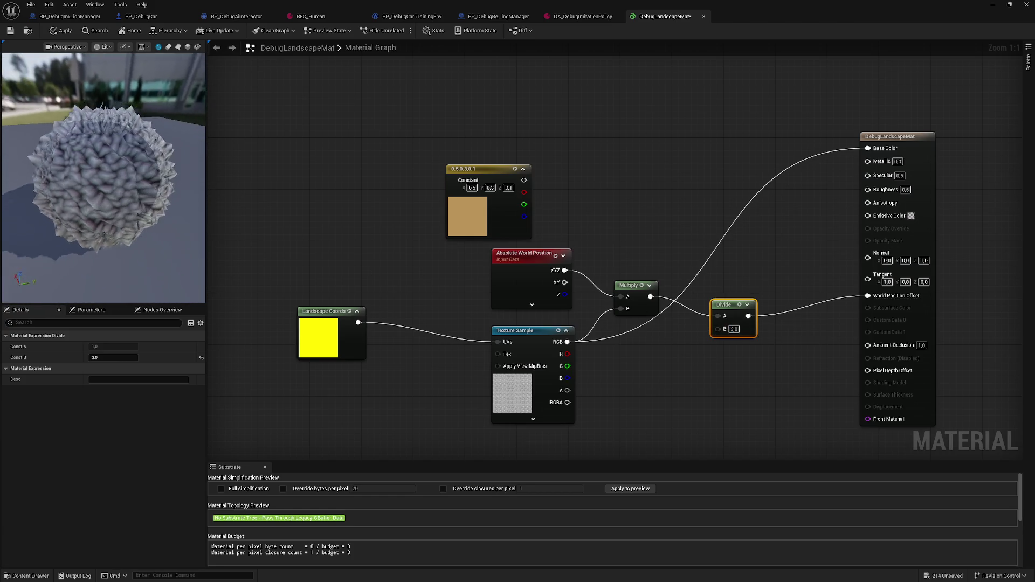
mouse_move(133, 202)
mouse_down()
mouse_move(127, 190)
mouse_move(110, 192)
mouse_up()
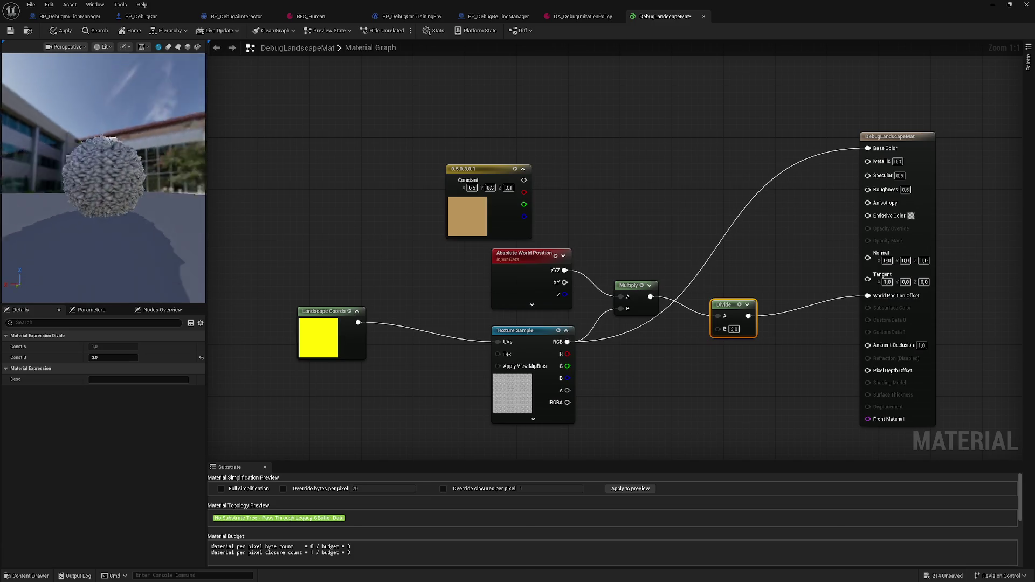
click(734, 329)
text(4)
key(Return)
mouse_move(103, 166)
mouse_down()
mouse_move(116, 151)
mouse_move(88, 162)
mouse_up()
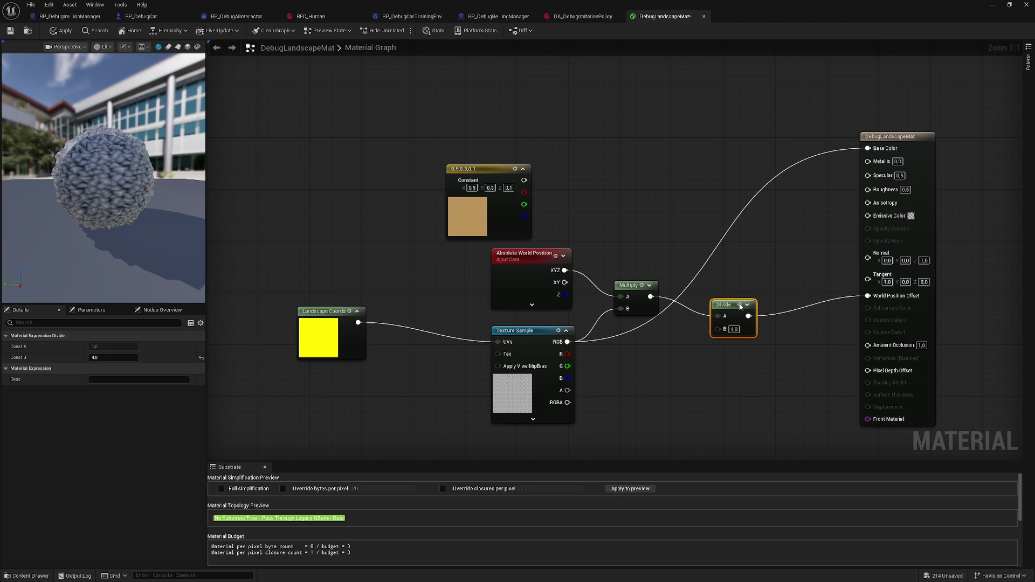
drag(743, 306, 715, 287)
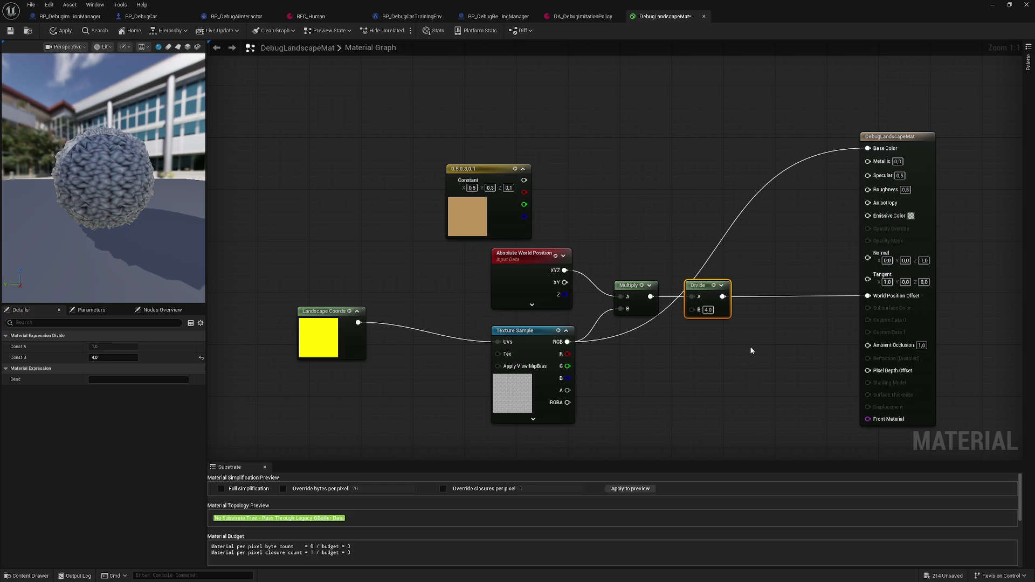
Add a Landscape Layer Blend node and give it one layer entry in Details.
drag(723, 297, 758, 293)
text(lands)
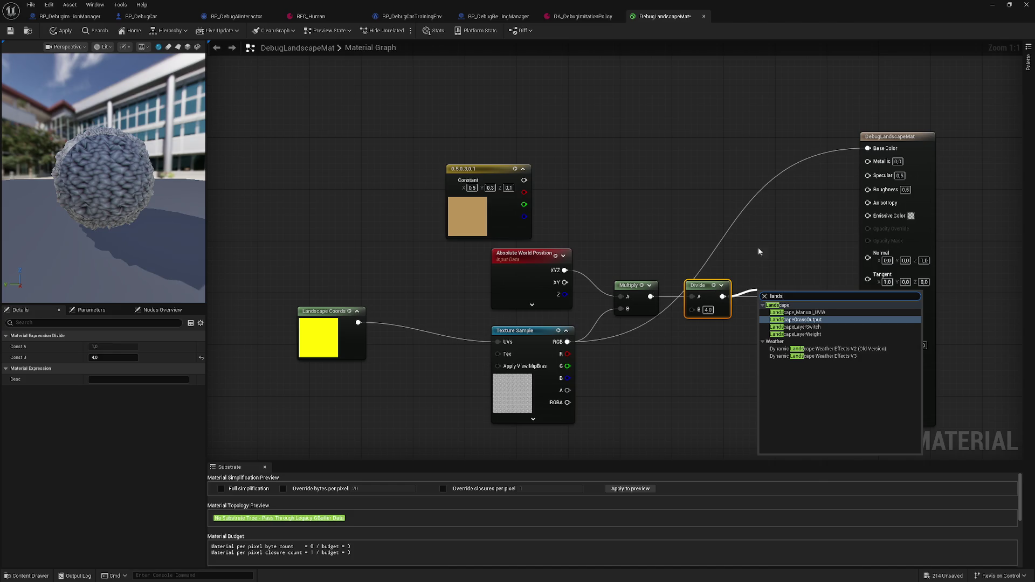
right_click(764, 237)
text(landscap)
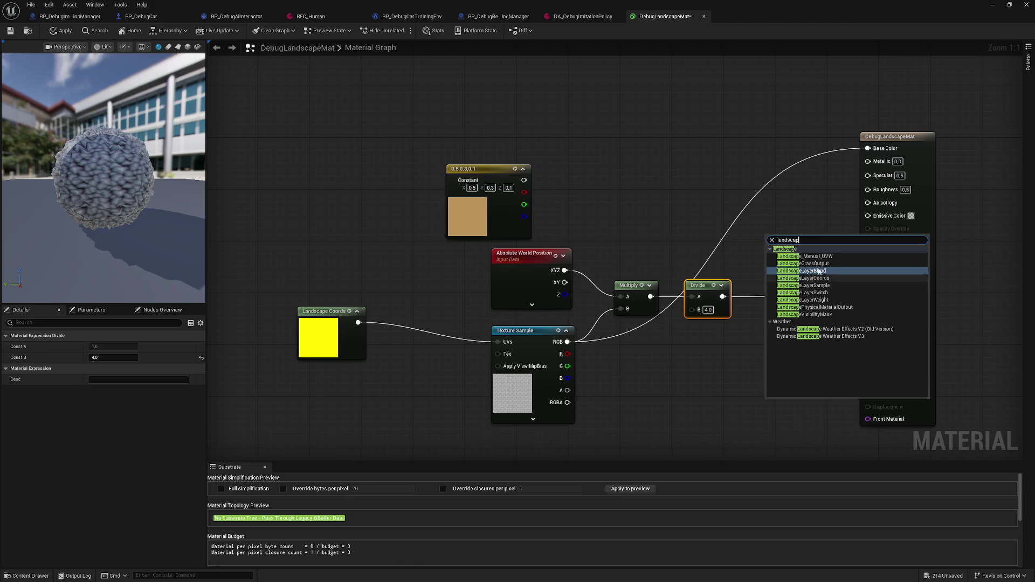
click(814, 271)
right_click(774, 248)
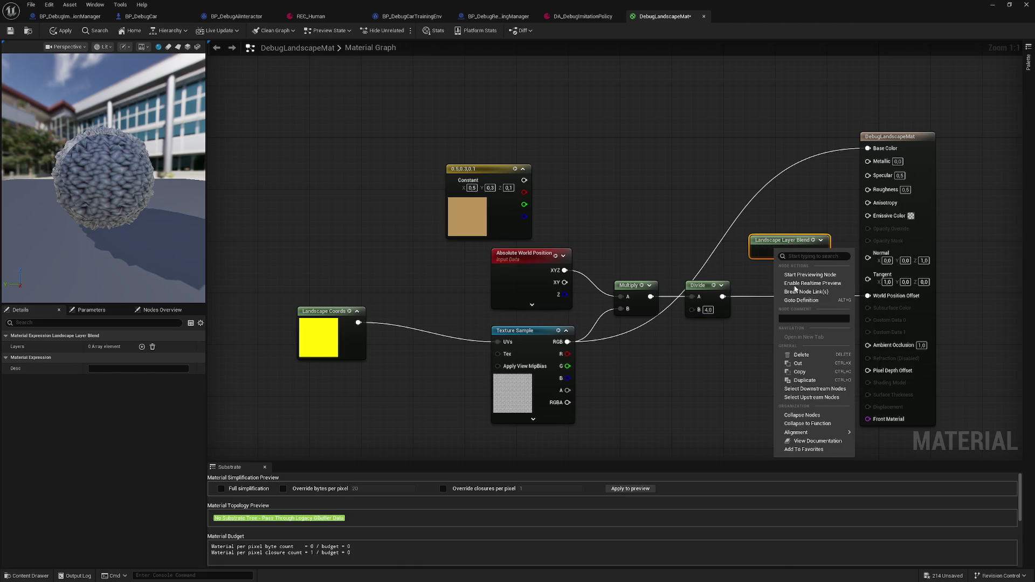
key(Escape)
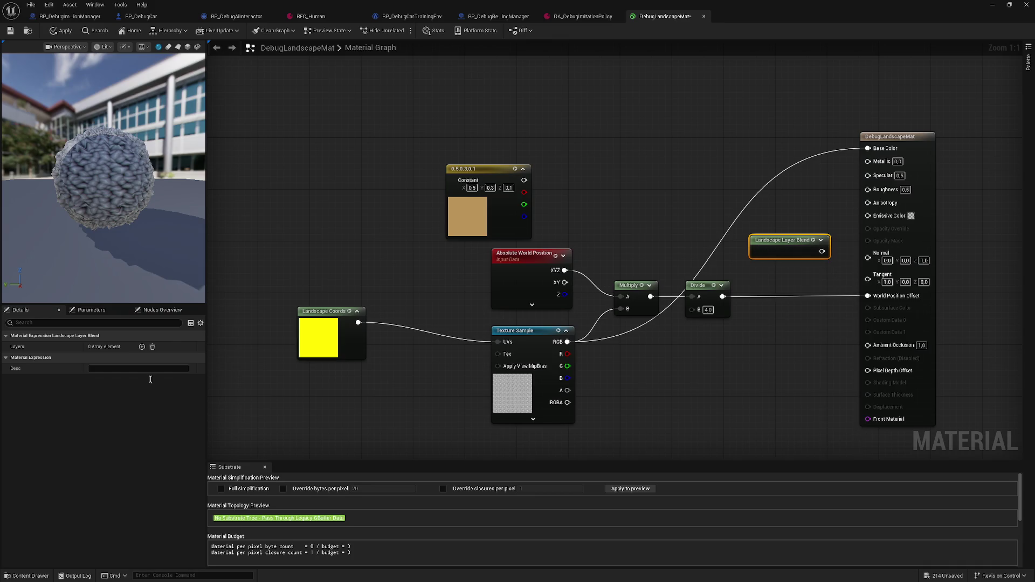
click(142, 347)
Wire Divide into the blend's layer input and connect the blend's output to the material.
mouse_move(723, 297)
mouse_down()
mouse_move(762, 268)
mouse_move(757, 252)
mouse_up()
drag(822, 251, 868, 295)
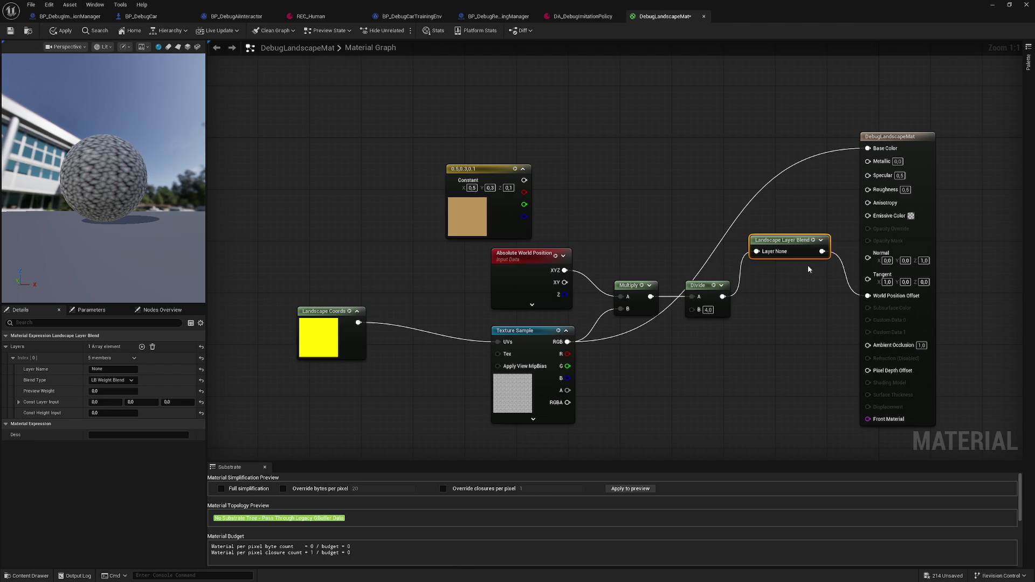
drag(795, 239, 795, 284)
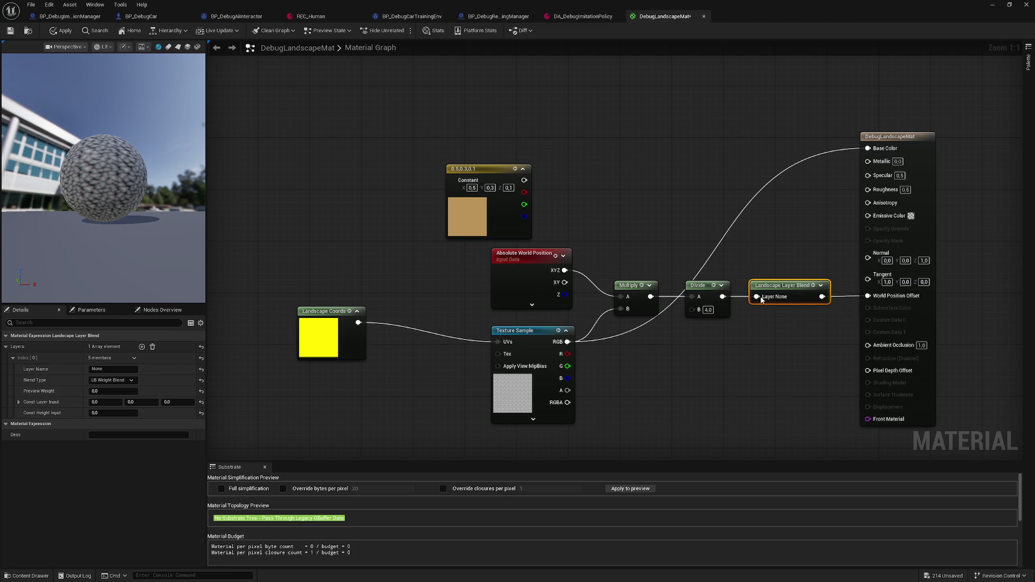
mouse_move(782, 285)
mouse_down()
mouse_move(769, 253)
mouse_move(869, 164)
mouse_up()
drag(723, 297, 869, 296)
mouse_move(524, 180)
mouse_down()
mouse_move(689, 231)
mouse_move(747, 266)
mouse_up()
mouse_move(92, 143)
mouse_down()
mouse_move(105, 186)
mouse_move(102, 151)
mouse_up()
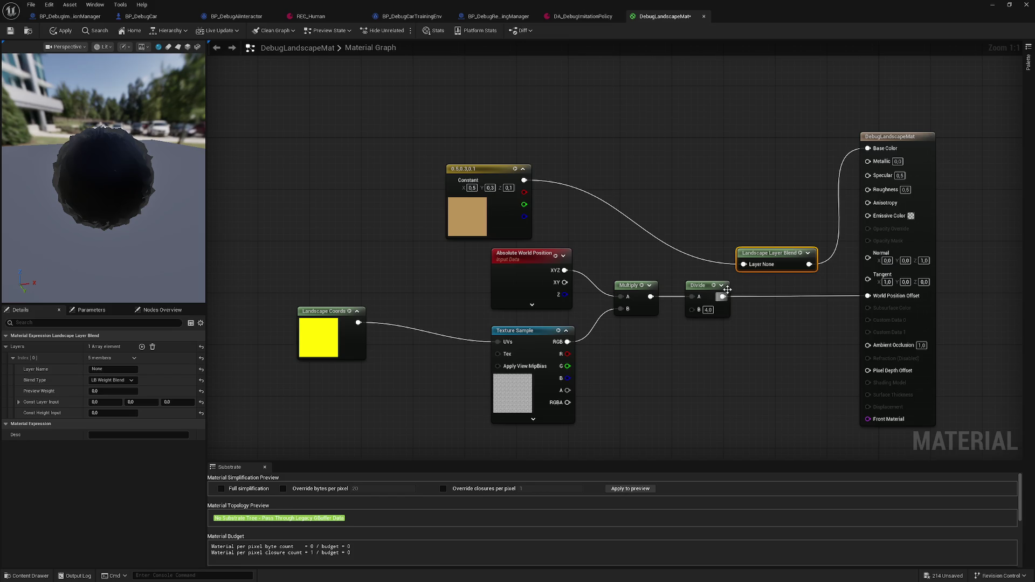
Feed Divide into the Layer None input and the blend output into World Position Offset.
drag(723, 297, 793, 251)
click(791, 256)
click(808, 252)
drag(722, 296, 757, 264)
mouse_move(822, 264)
mouse_down()
mouse_move(858, 275)
mouse_move(868, 296)
mouse_up()
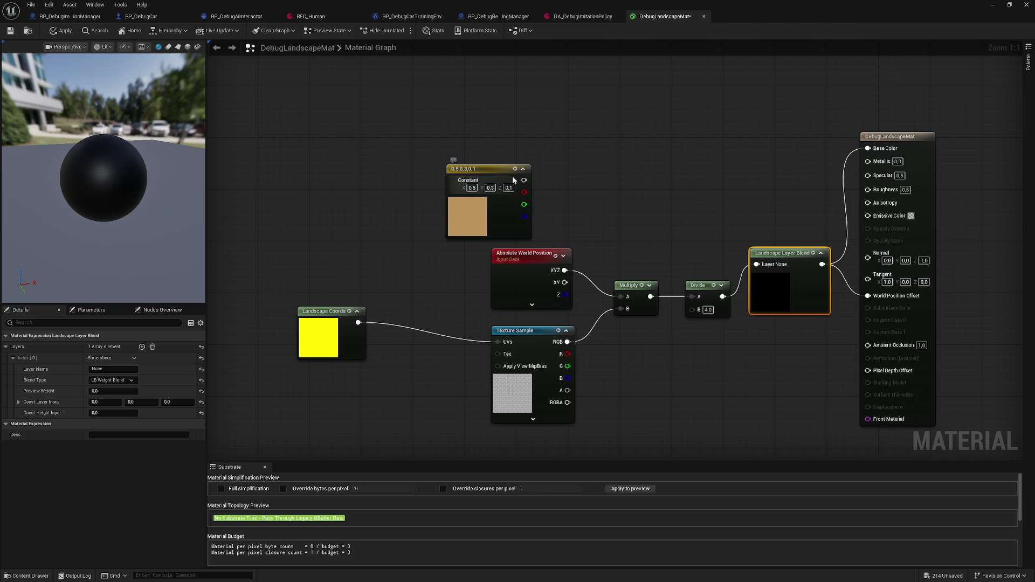
Move the Constant 3Vector node above the graph and nudge the Layer Blend node down.
mouse_move(482, 178)
mouse_down()
mouse_move(420, 201)
mouse_move(418, 353)
mouse_move(501, 371)
mouse_move(497, 345)
mouse_move(445, 265)
mouse_up()
mouse_move(424, 344)
mouse_down()
mouse_move(434, 227)
mouse_move(602, 169)
mouse_move(520, 147)
mouse_up()
click(532, 305)
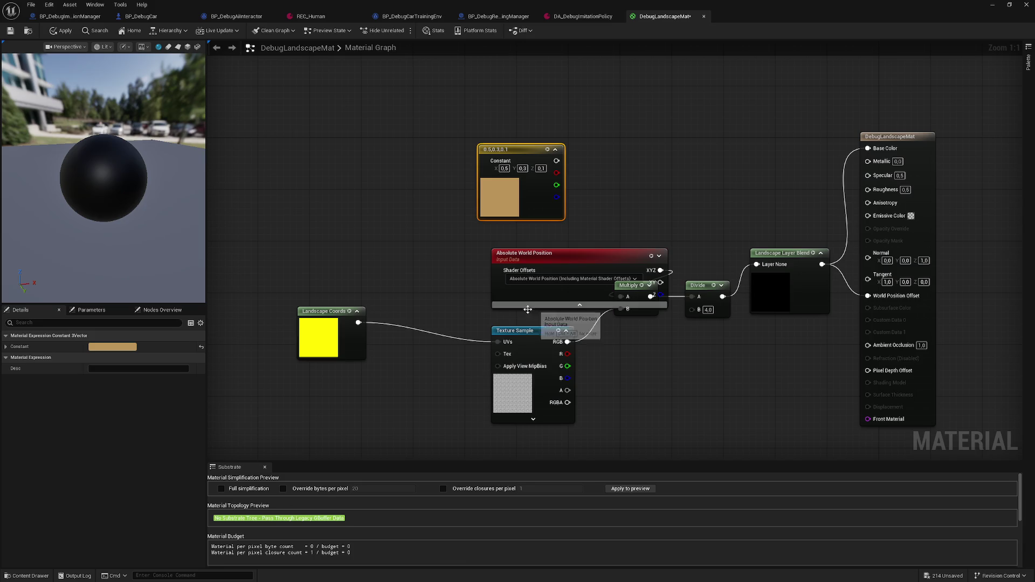
click(567, 306)
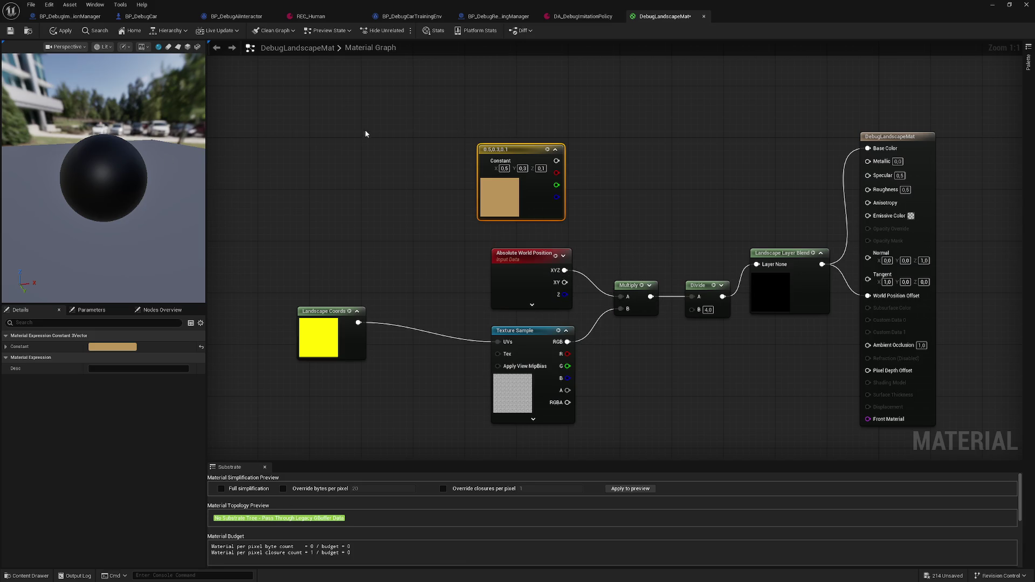
drag(102, 178, 178, 178)
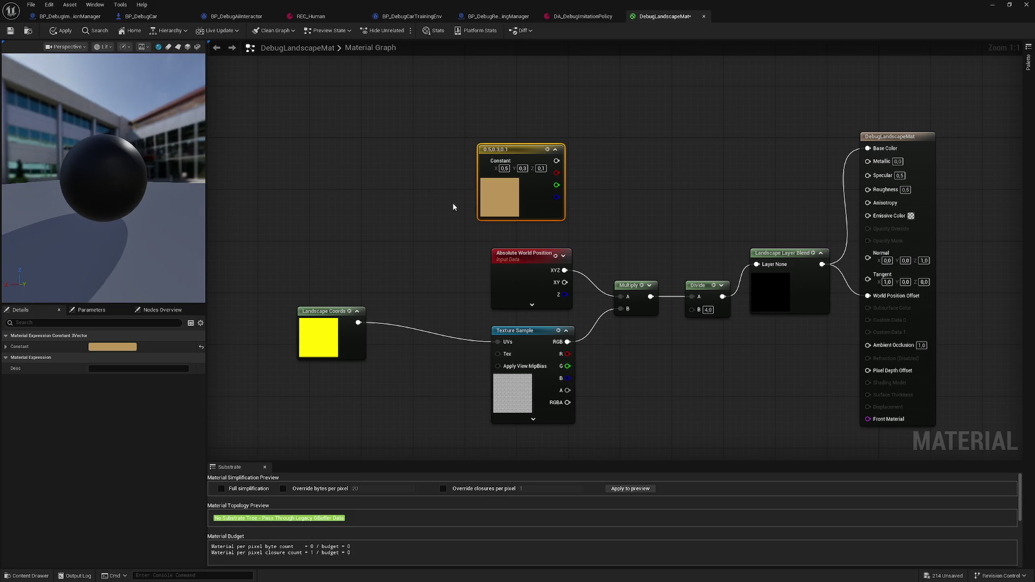
drag(781, 264, 774, 296)
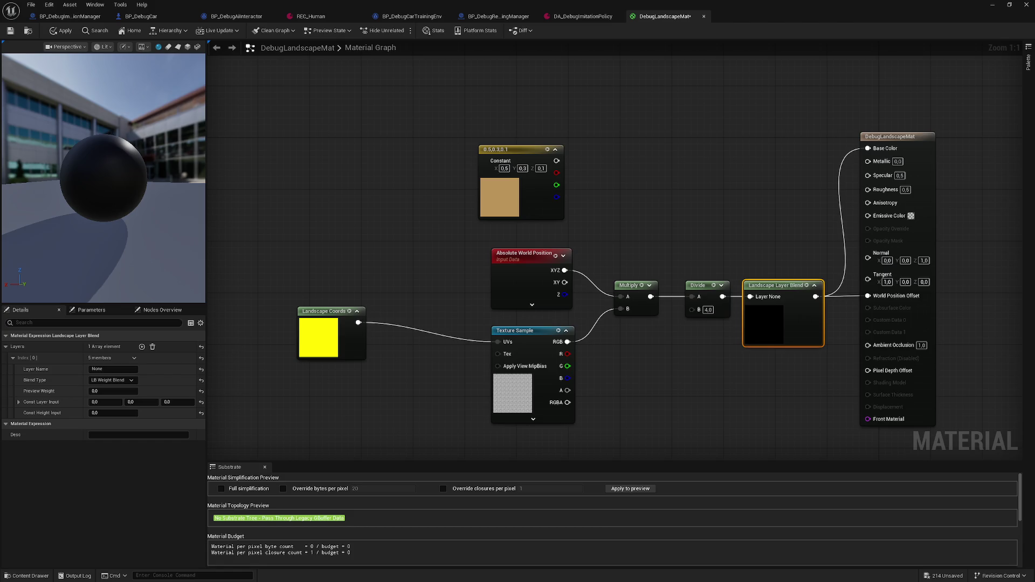
drag(90, 174, 140, 176)
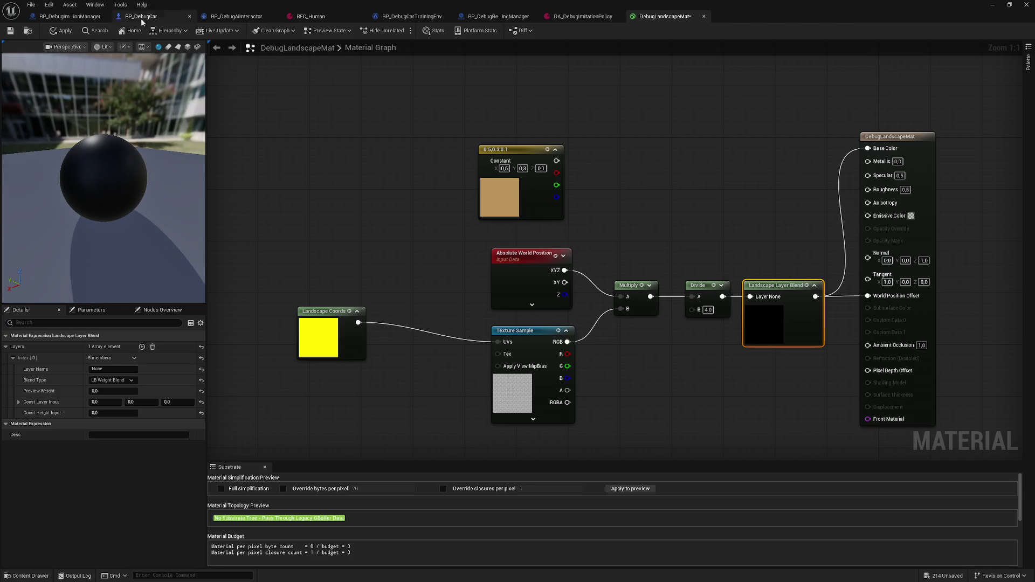
Return to the level in Landscape Paint mode with Layer active, showing no target layers.
click(991, 6)
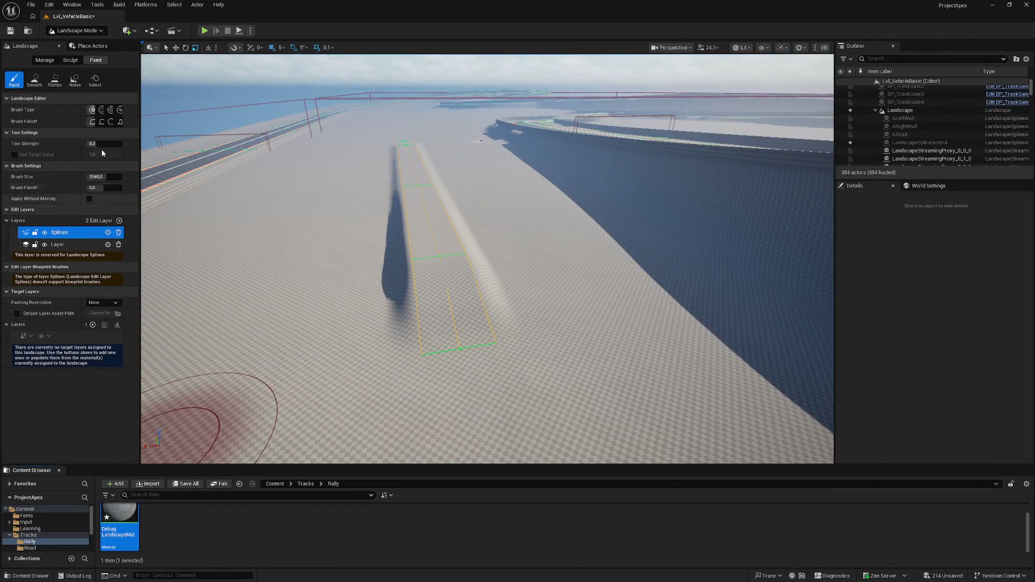
click(70, 60)
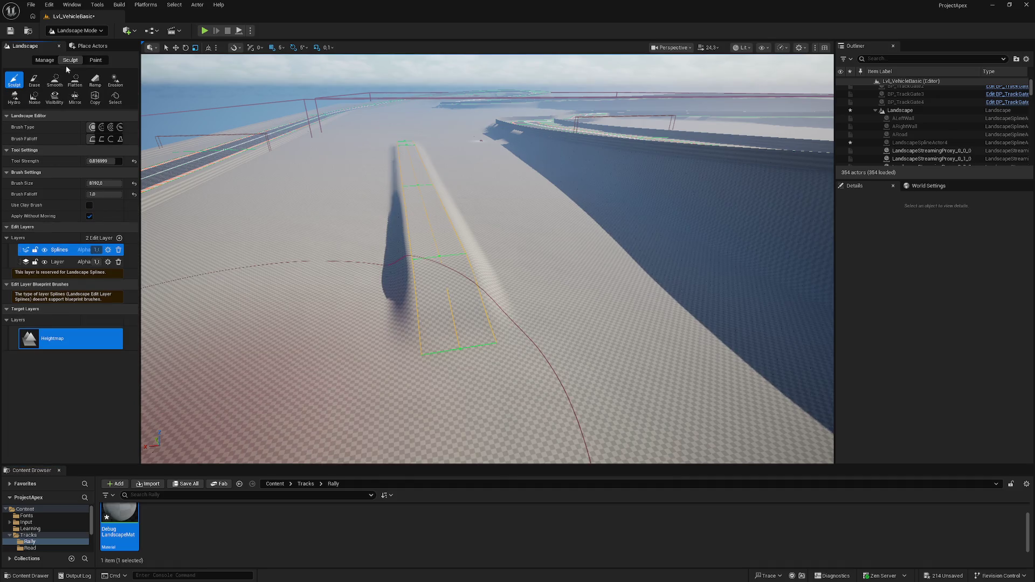
click(95, 60)
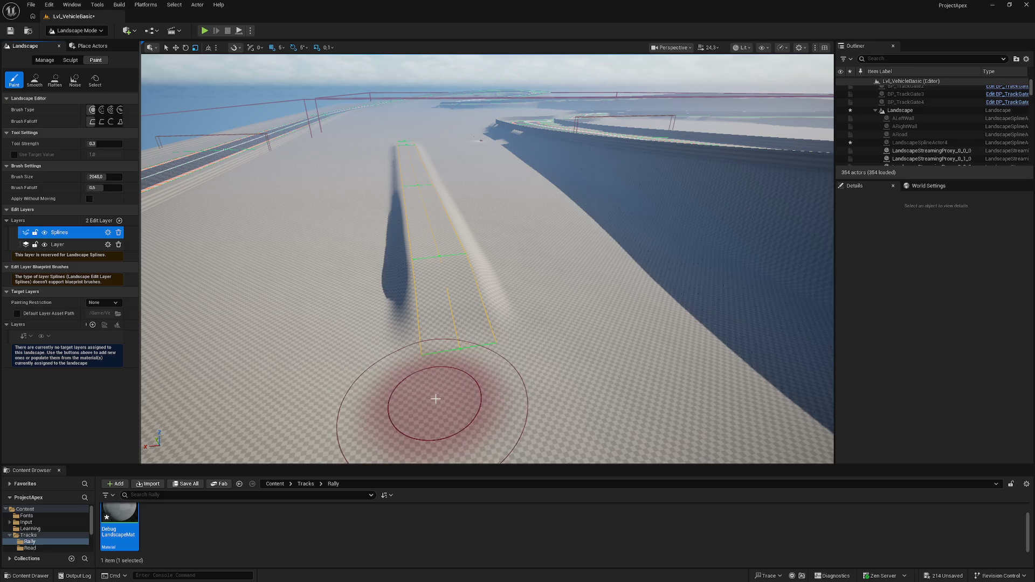
click(75, 244)
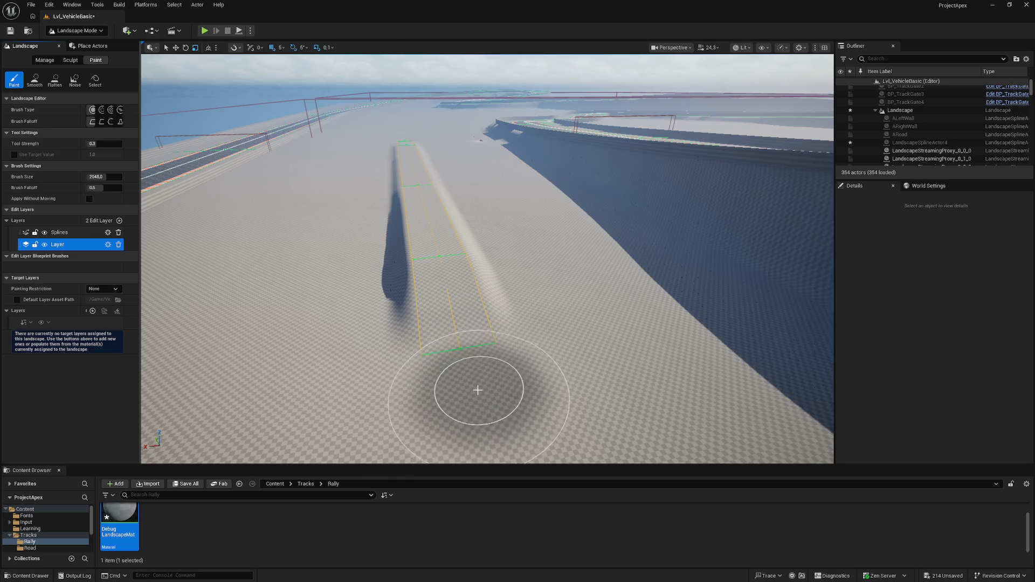
scroll(396, 341, down, 5)
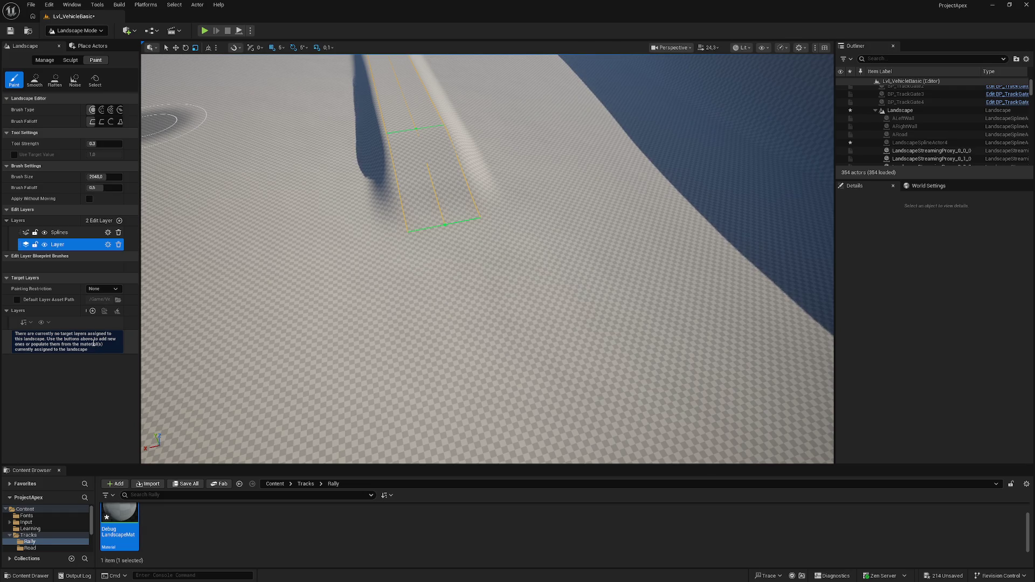
click(92, 311)
click(72, 344)
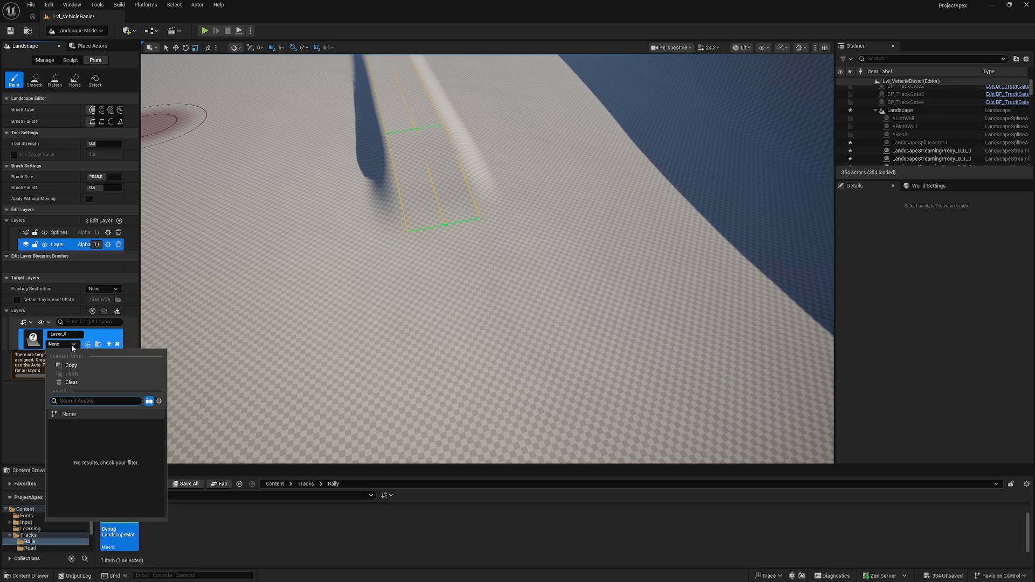
click(72, 343)
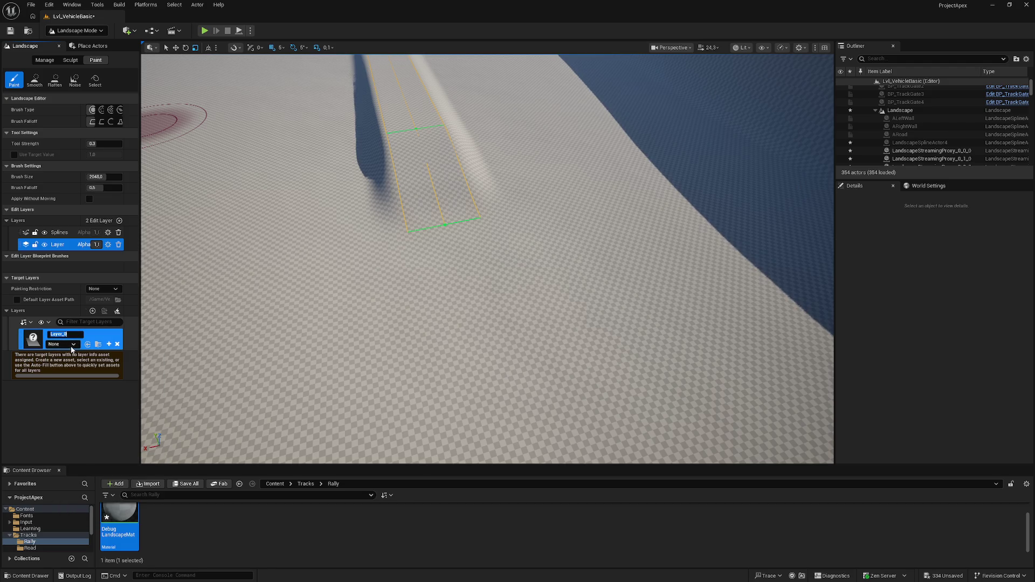
click(72, 345)
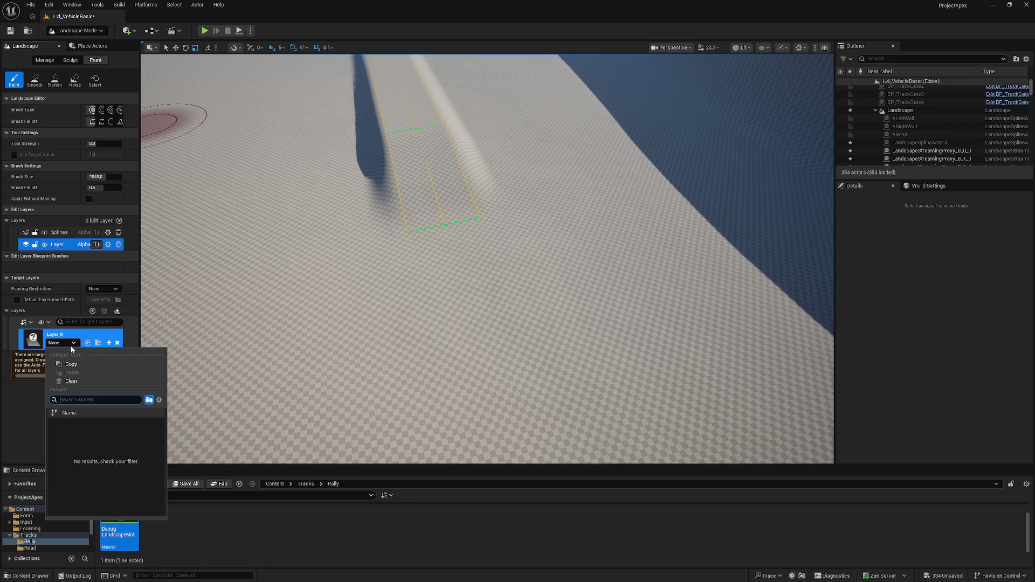
click(18, 416)
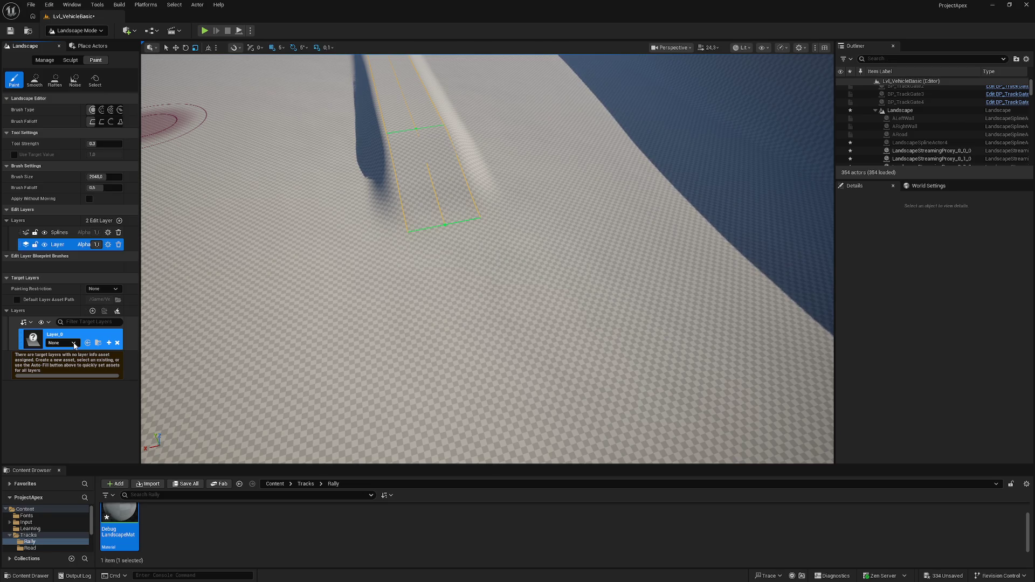
click(74, 344)
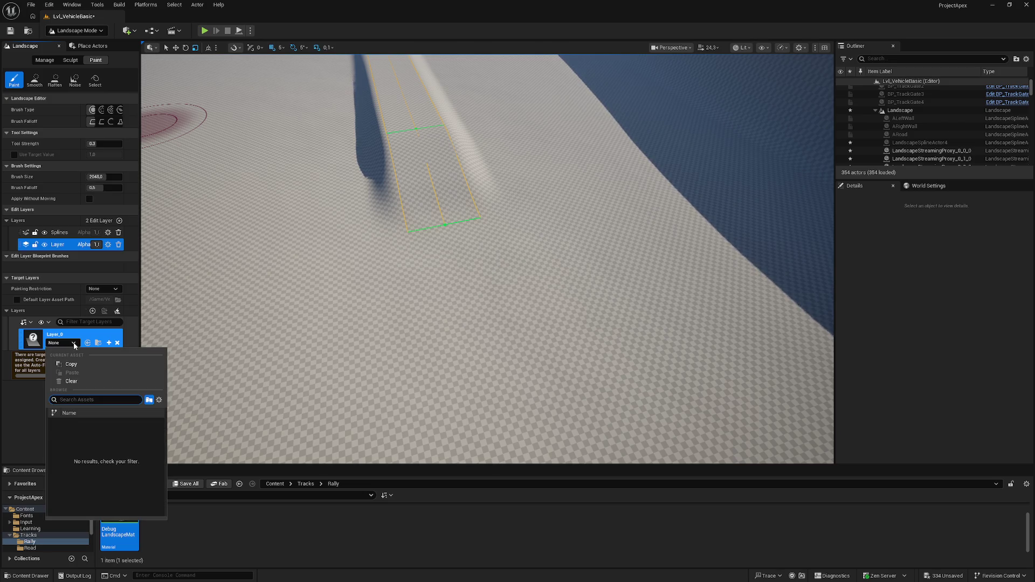
click(71, 381)
click(118, 344)
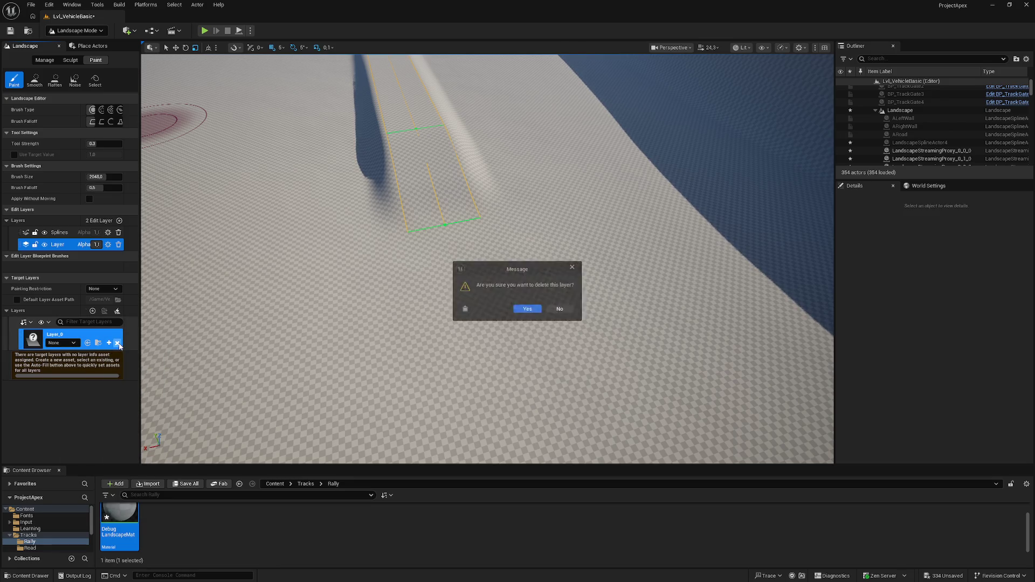
click(528, 309)
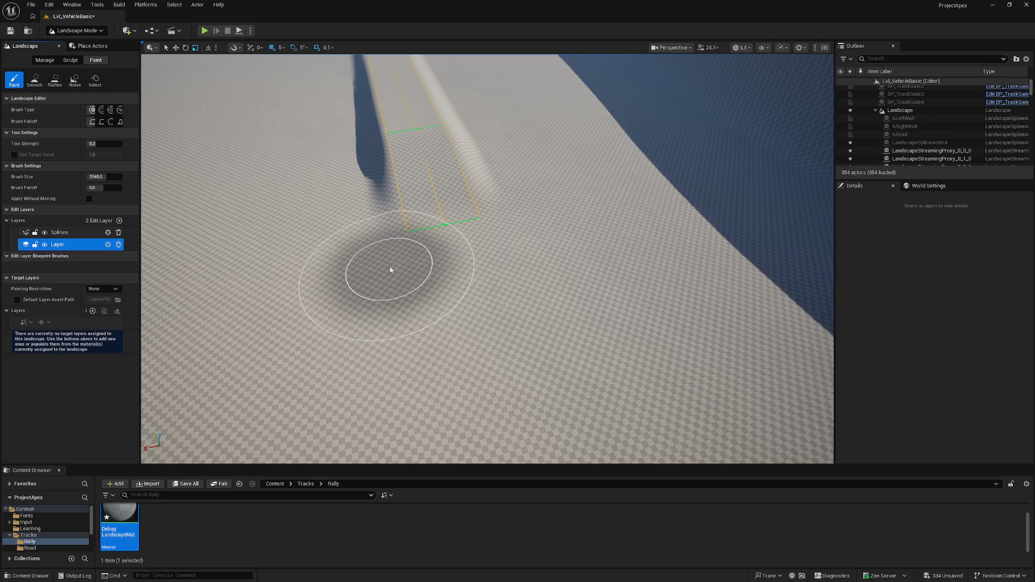
Fly the camera down beside the spline ramp, then open DebugLandscapeMat from the Content Browser.
drag(393, 271, 354, 260)
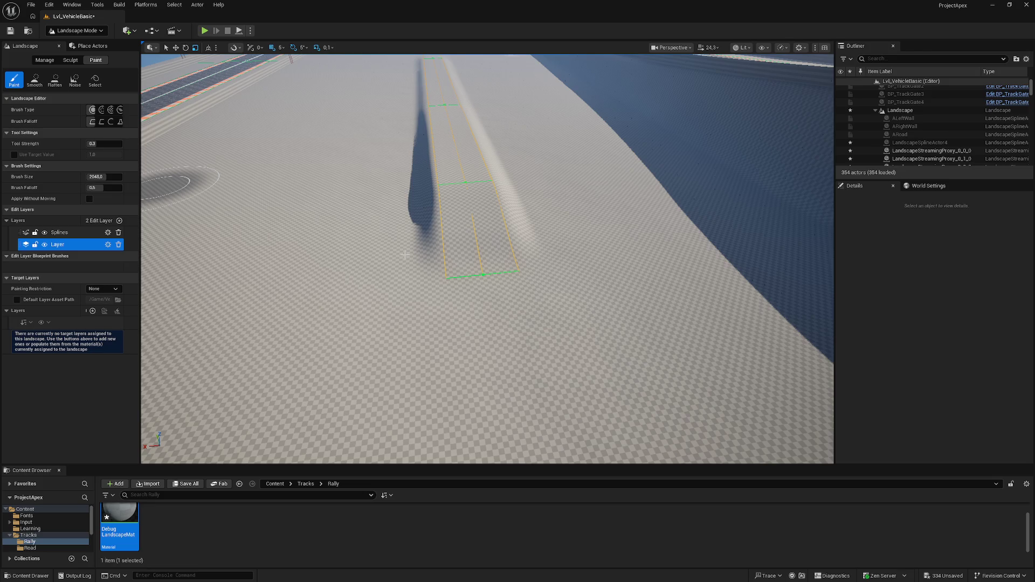
mouse_move(346, 244)
mouse_down()
mouse_move(346, 205)
mouse_move(310, 221)
mouse_move(380, 216)
mouse_up()
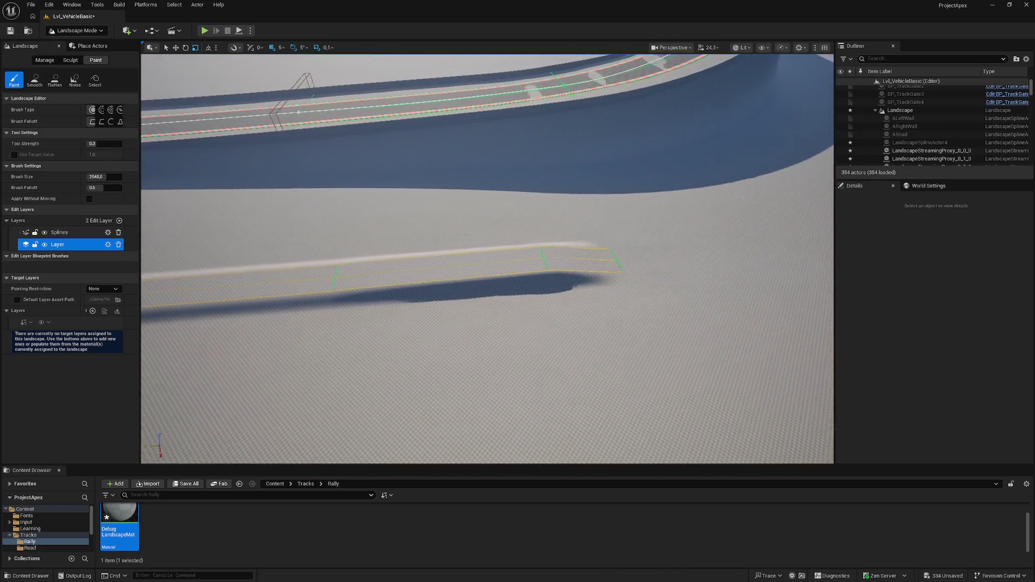
double_click(125, 527)
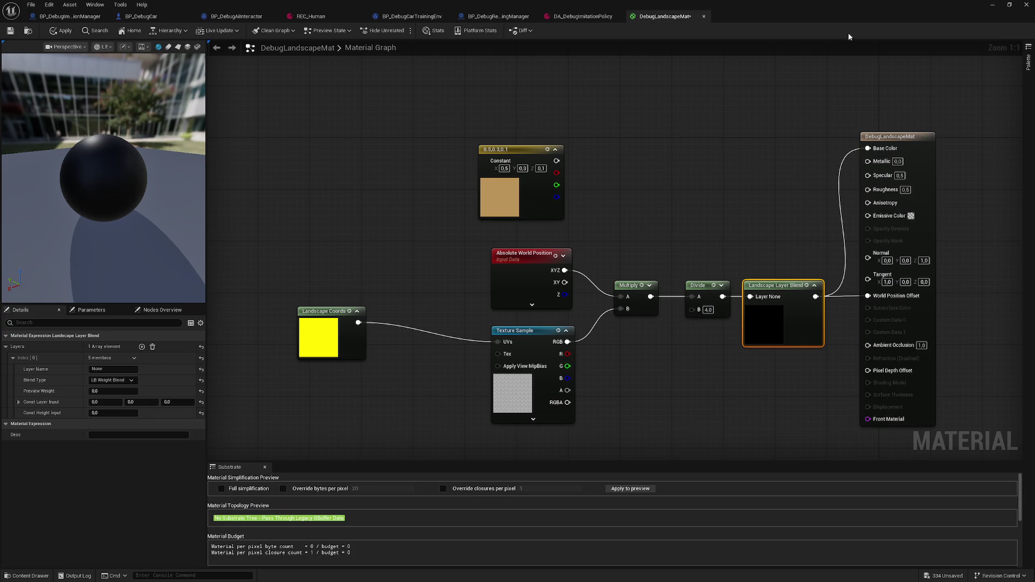
Close the Material Editor, fly along the raised road strip, and reopen DebugLandscapeMat.
click(1010, 9)
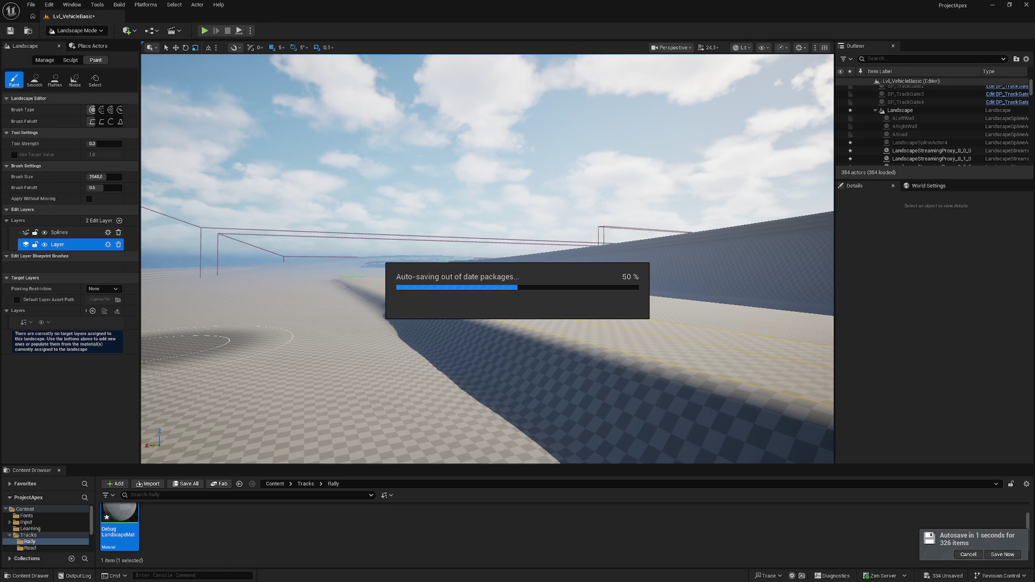
mouse_move(158, 283)
mouse_down()
mouse_move(194, 274)
mouse_move(205, 292)
mouse_up()
double_click(121, 525)
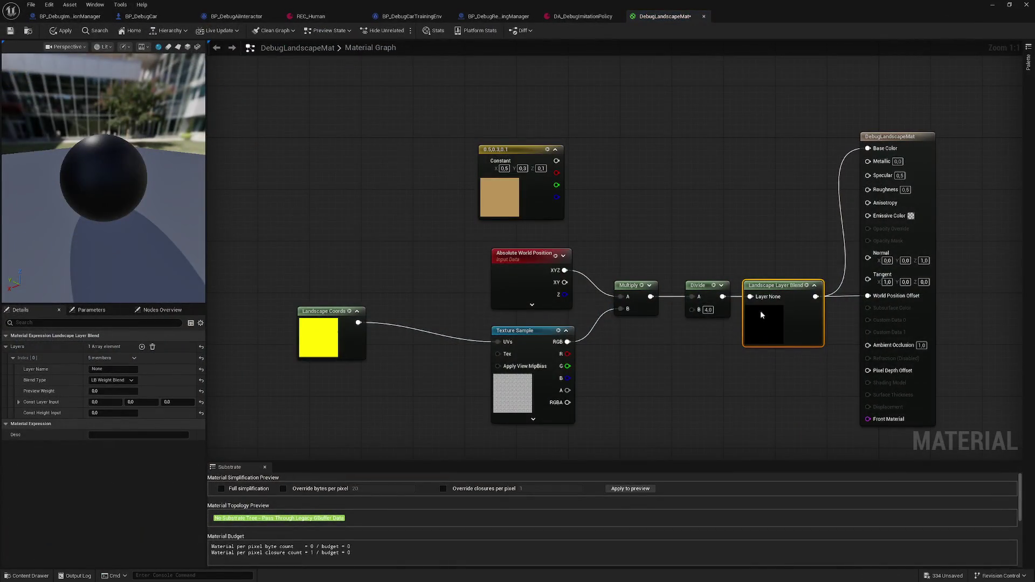
Delete the Landscape Layer Blend node and wire Divide straight into World Position Offset.
drag(775, 287, 762, 222)
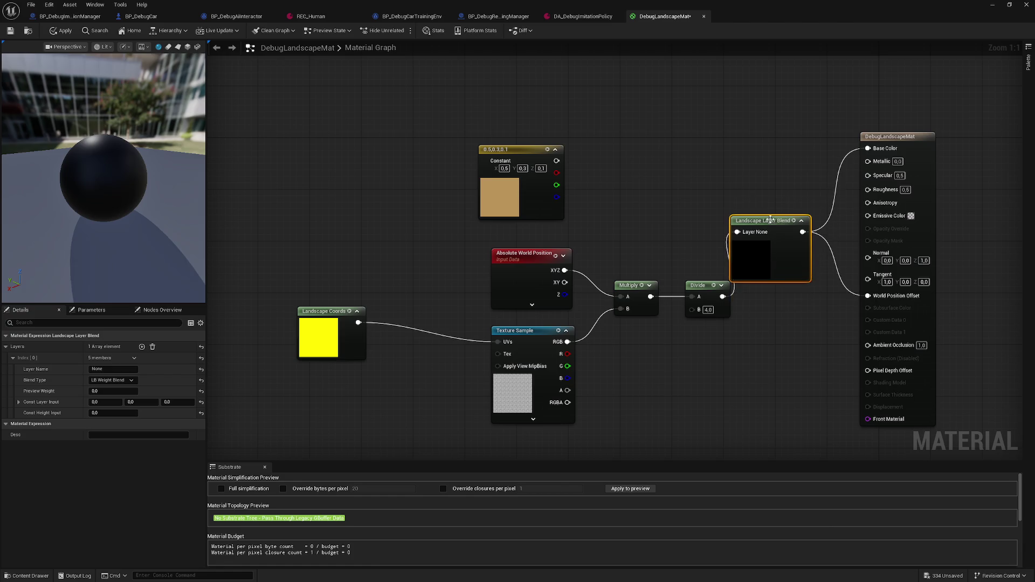
key(Delete)
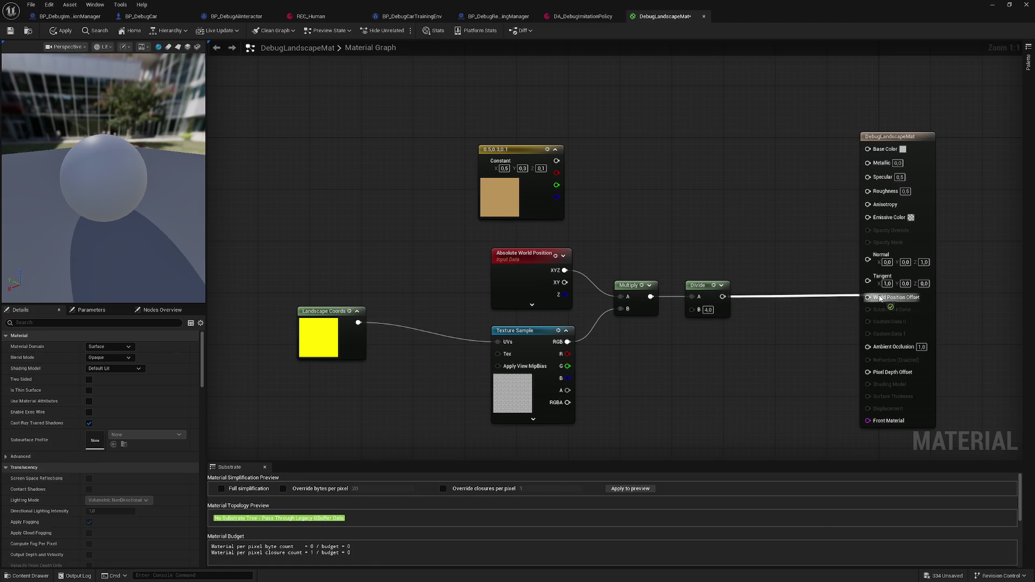
drag(880, 298, 880, 299)
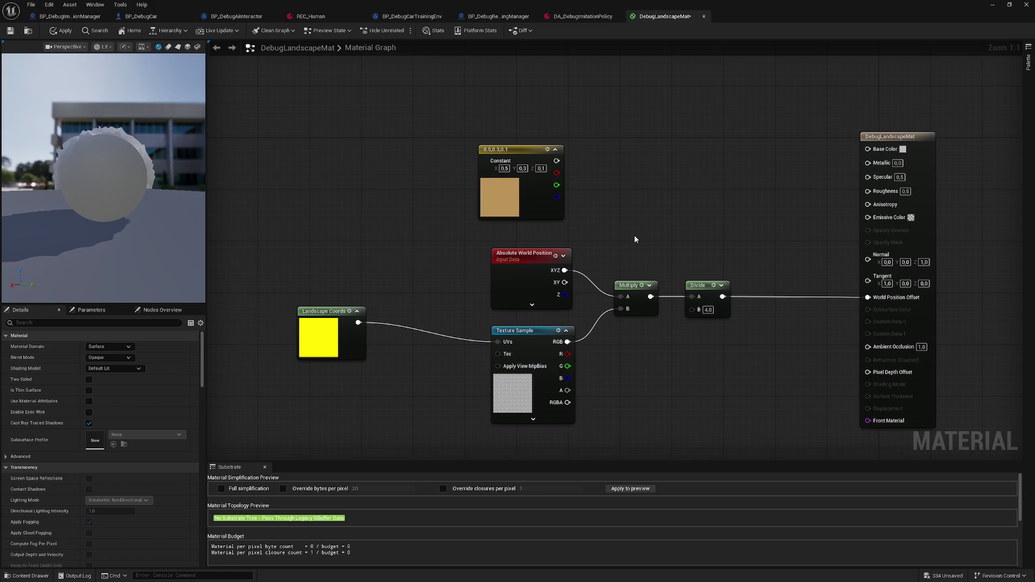
drag(127, 163, 270, 209)
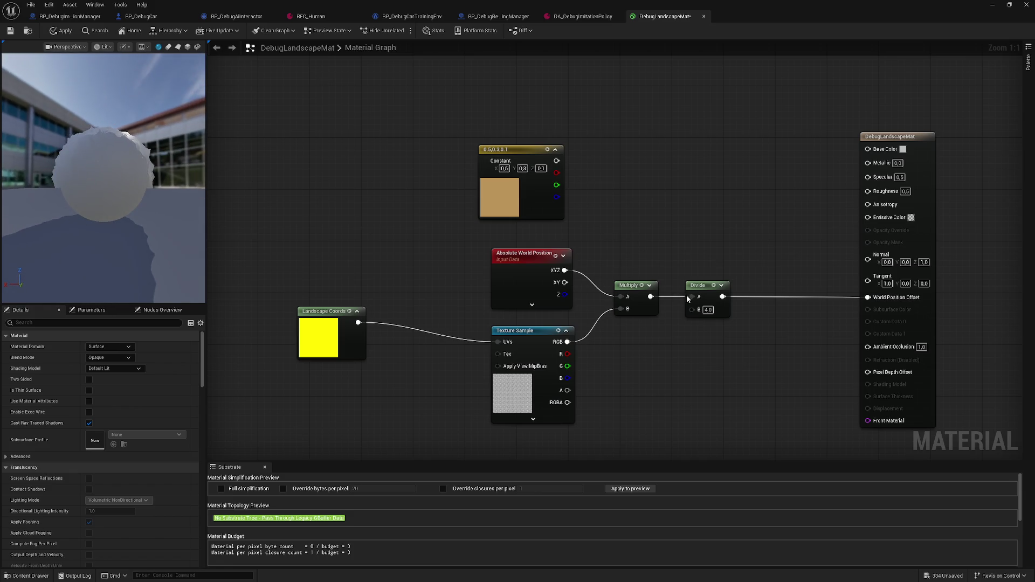
Connect the tan constant to Base Color, then save DebugLandscapeMat and close its editor.
mouse_move(731, 295)
mouse_down()
mouse_move(860, 144)
mouse_move(868, 149)
mouse_up()
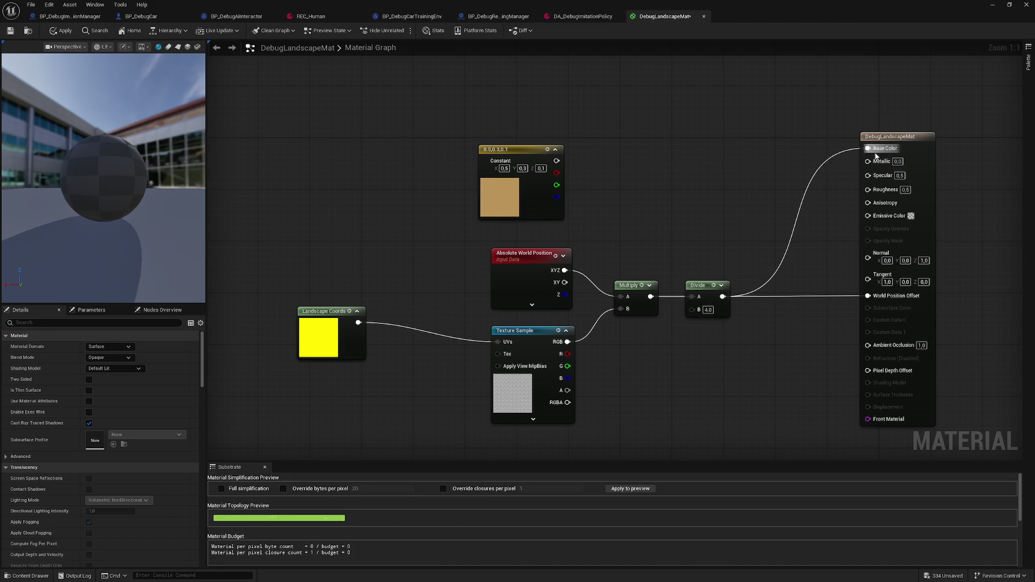
drag(98, 158, 205, 164)
mouse_move(557, 161)
mouse_down()
mouse_move(740, 177)
mouse_move(869, 149)
mouse_up()
drag(81, 108, 107, 135)
click(10, 31)
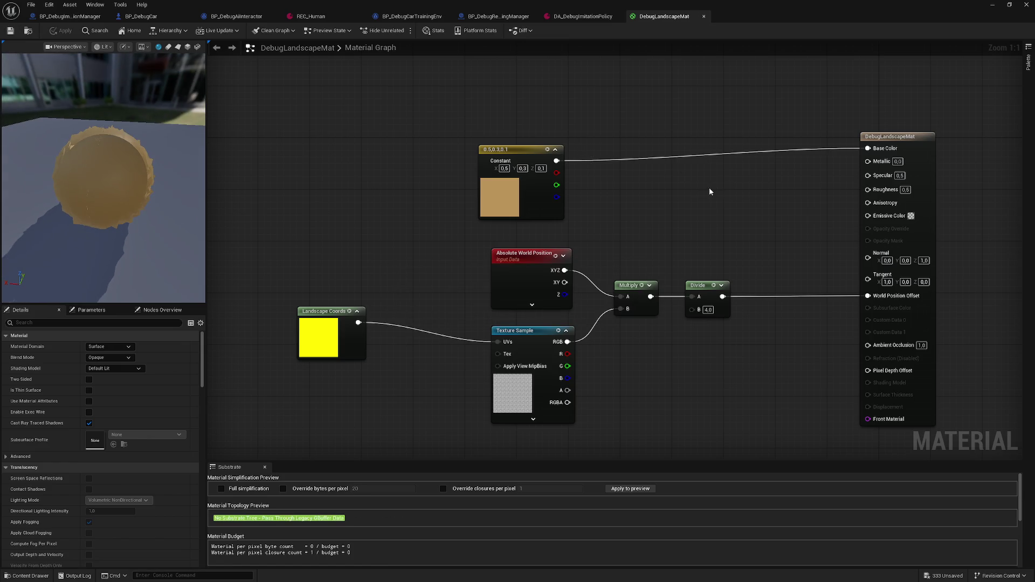
click(992, 4)
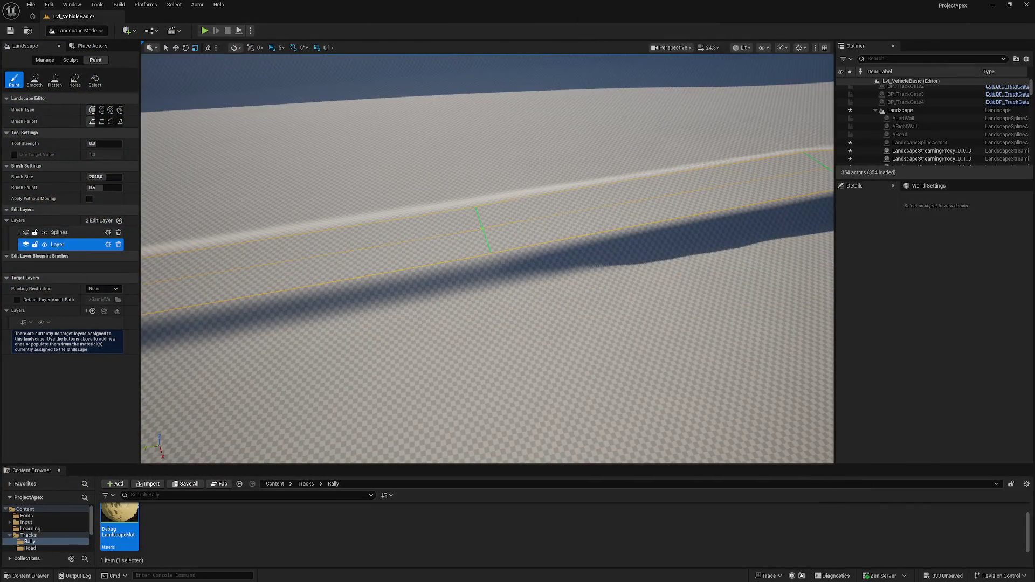
Drop DebugLandscapeMat onto the landscape, switch to Selection Mode and select the ALeftWall spline.
drag(119, 517, 379, 280)
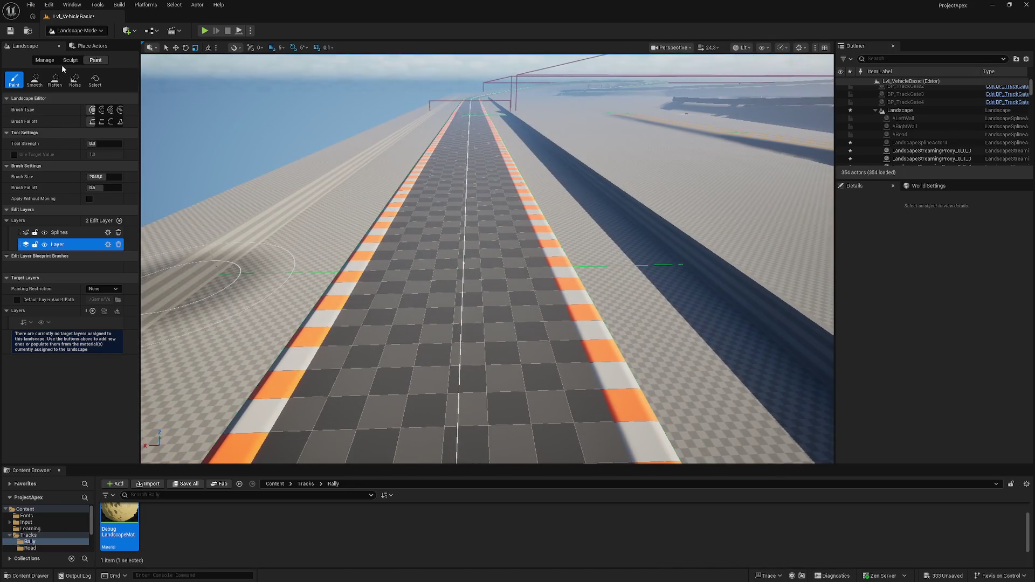
click(71, 33)
click(73, 42)
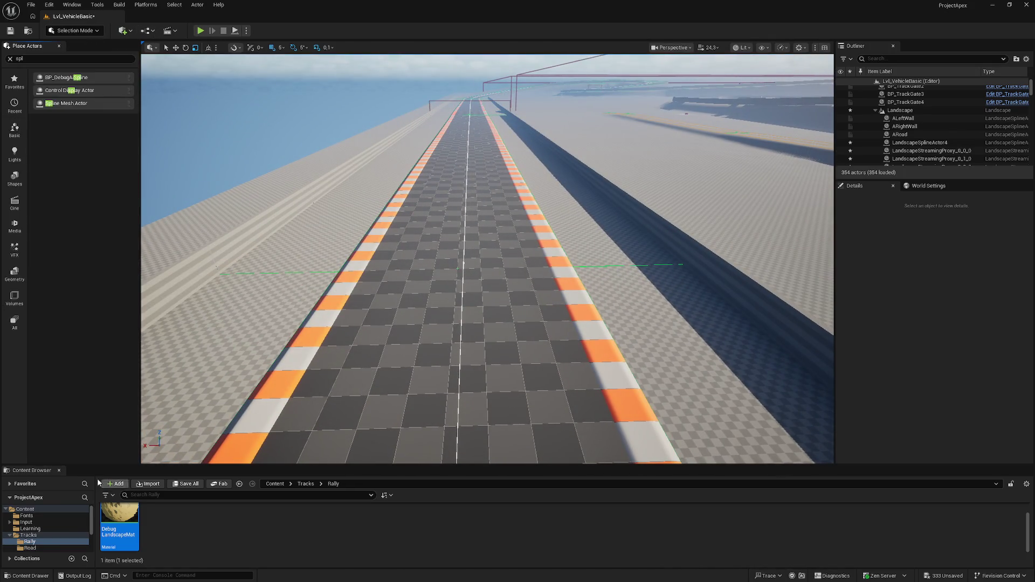
click(430, 343)
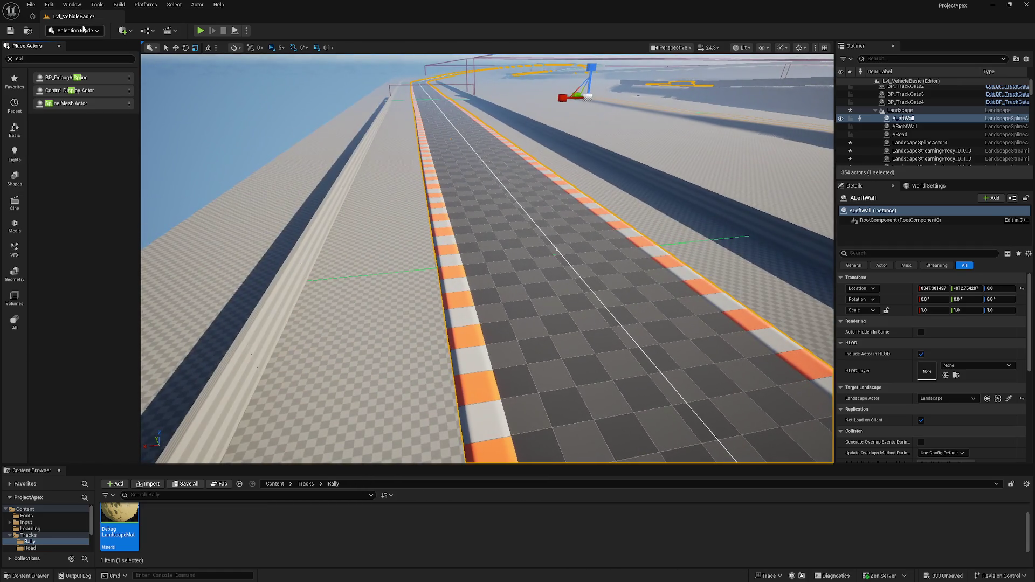
click(79, 32)
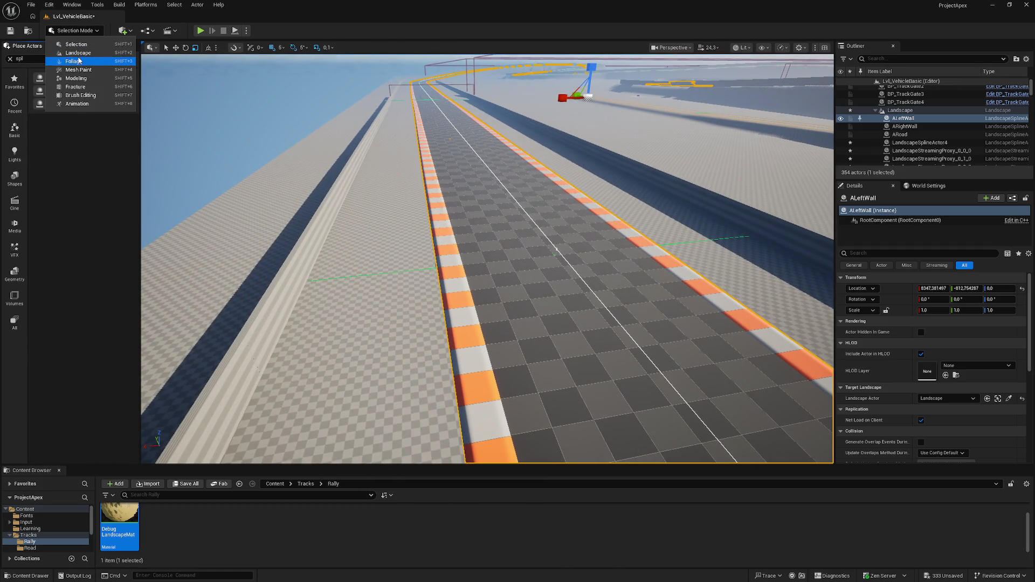
click(274, 484)
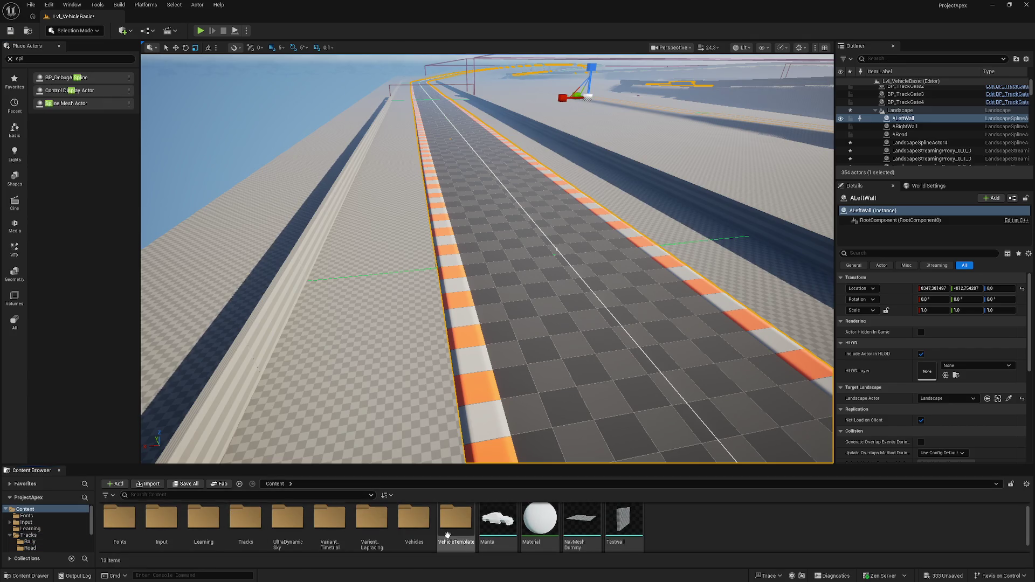
Browse to Content > VehicleTemplate > Meshes and open SM_Track_10M in the Static Mesh Editor.
double_click(415, 518)
click(237, 516)
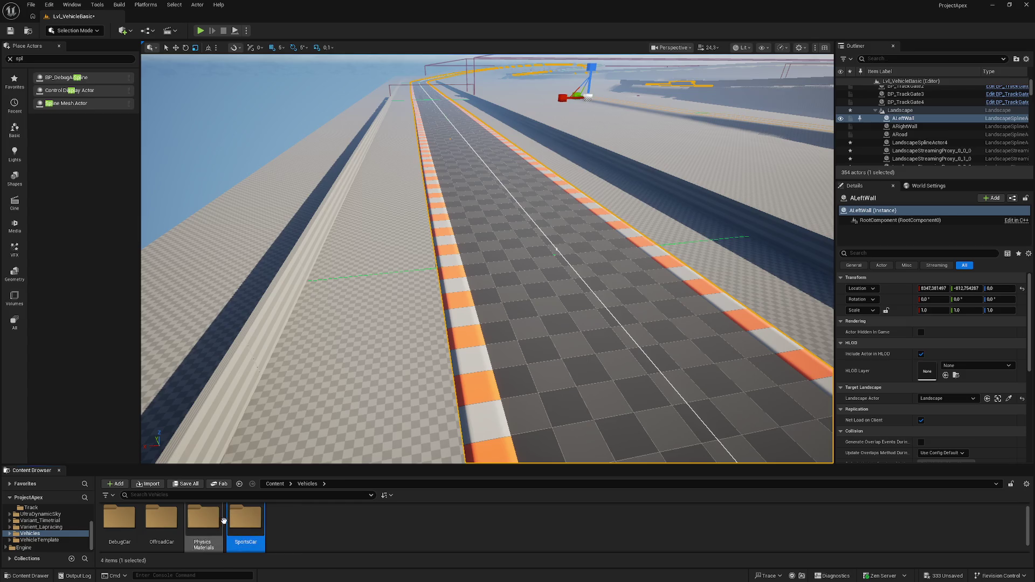
double_click(253, 527)
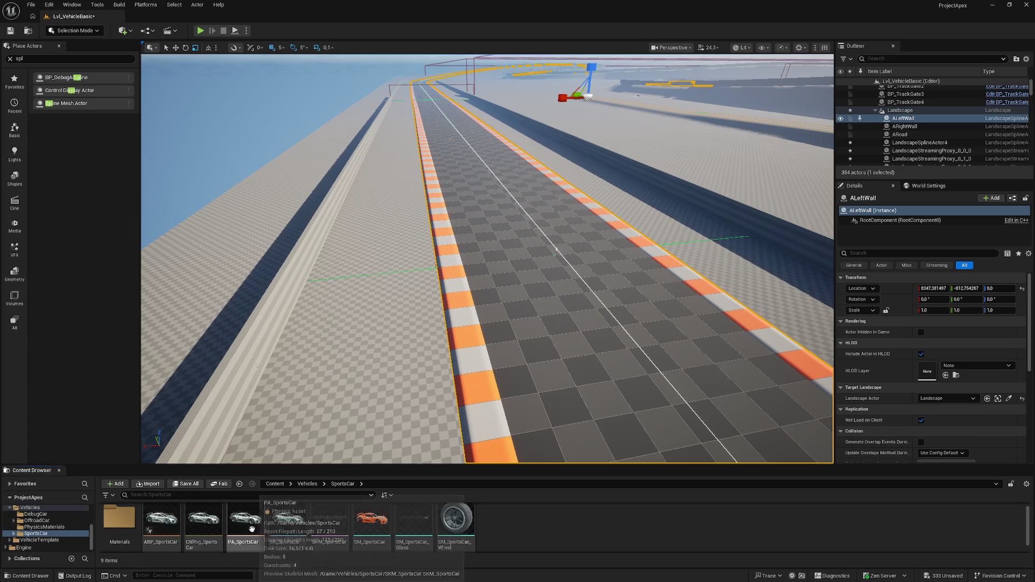
click(275, 485)
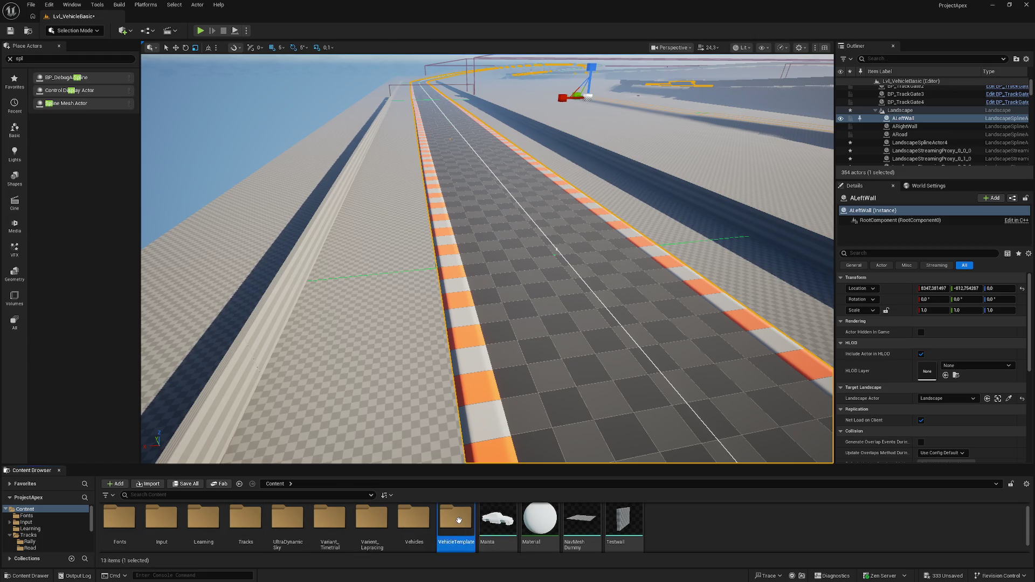
double_click(455, 519)
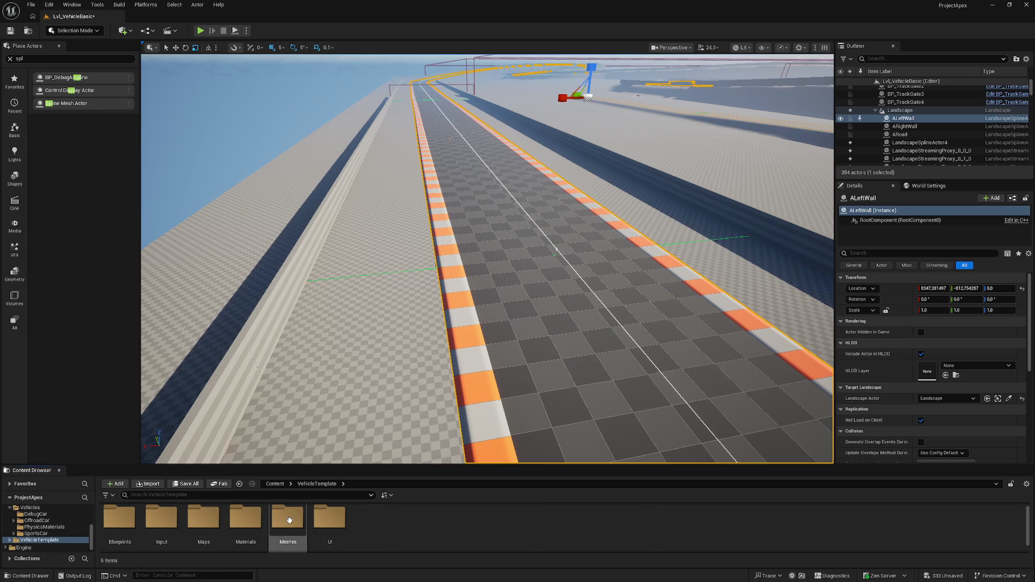
double_click(288, 518)
double_click(170, 519)
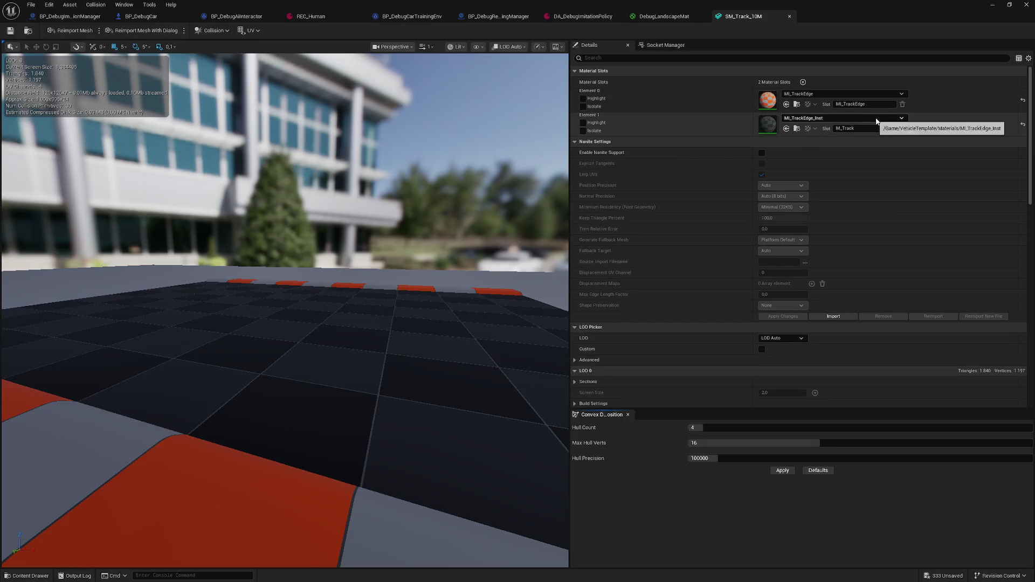
Assign DebugLandscapeMat to Element 1 via a 'debug' search and inspect the track surface.
click(885, 118)
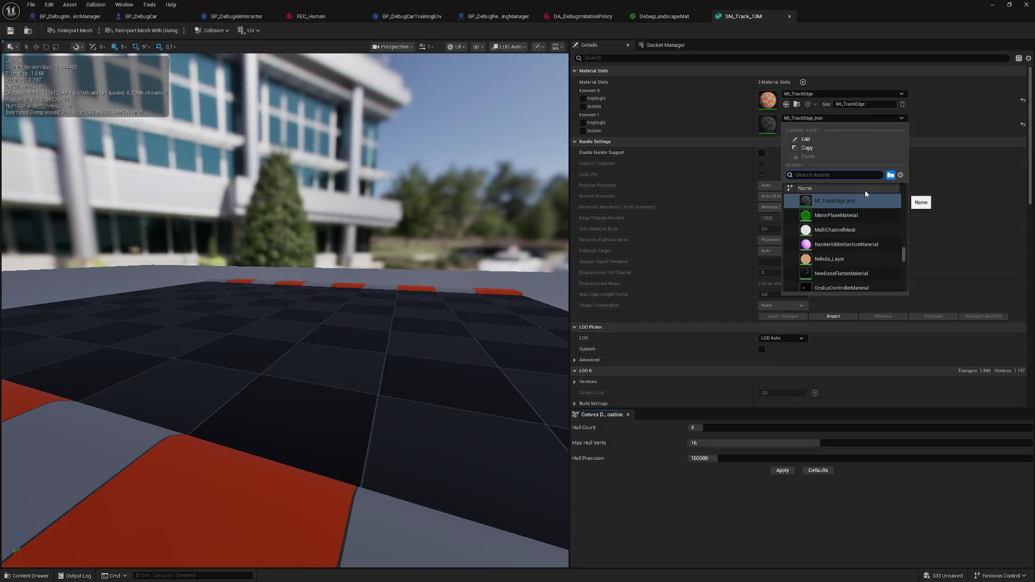
text(debu)
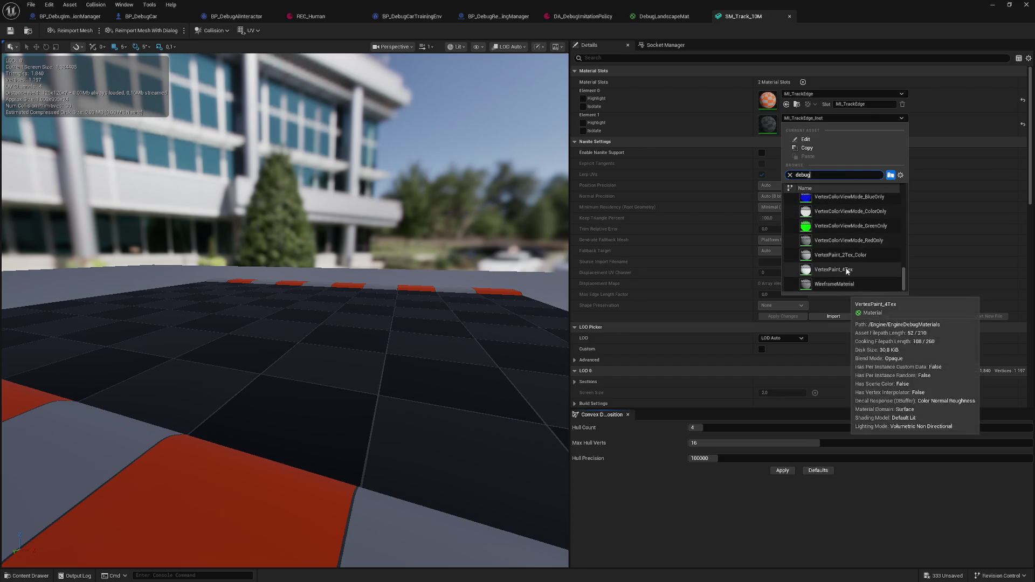
text(g)
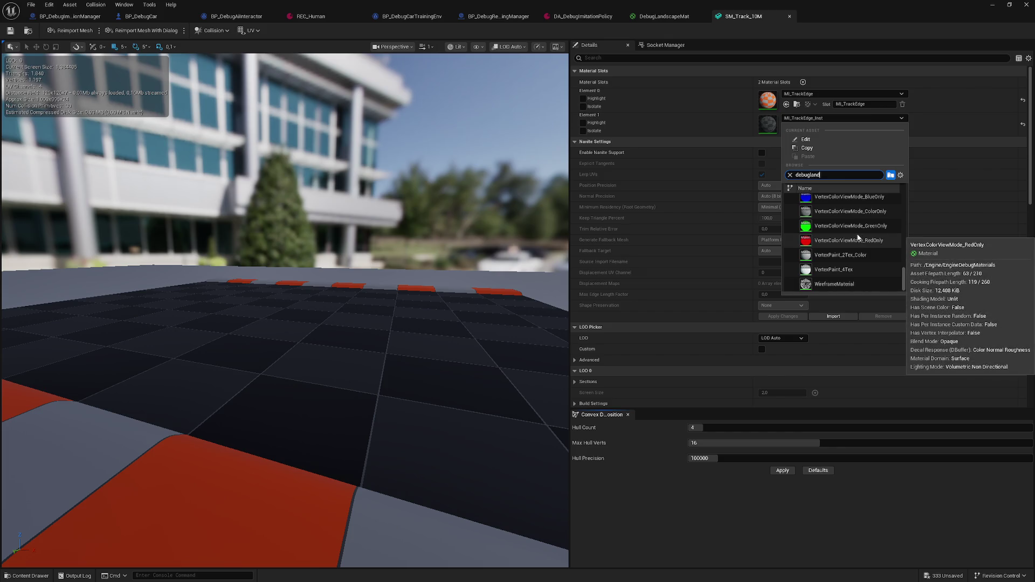
click(364, 236)
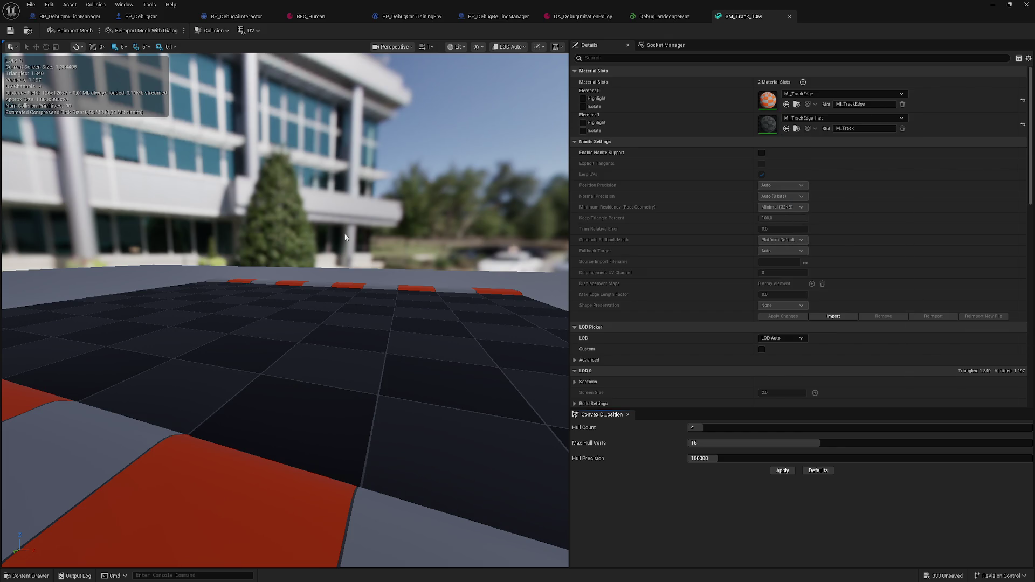
mouse_move(319, 234)
mouse_down()
mouse_move(496, 253)
mouse_move(431, 250)
mouse_up()
mouse_move(232, 202)
mouse_down()
mouse_move(199, 199)
mouse_move(232, 202)
mouse_up()
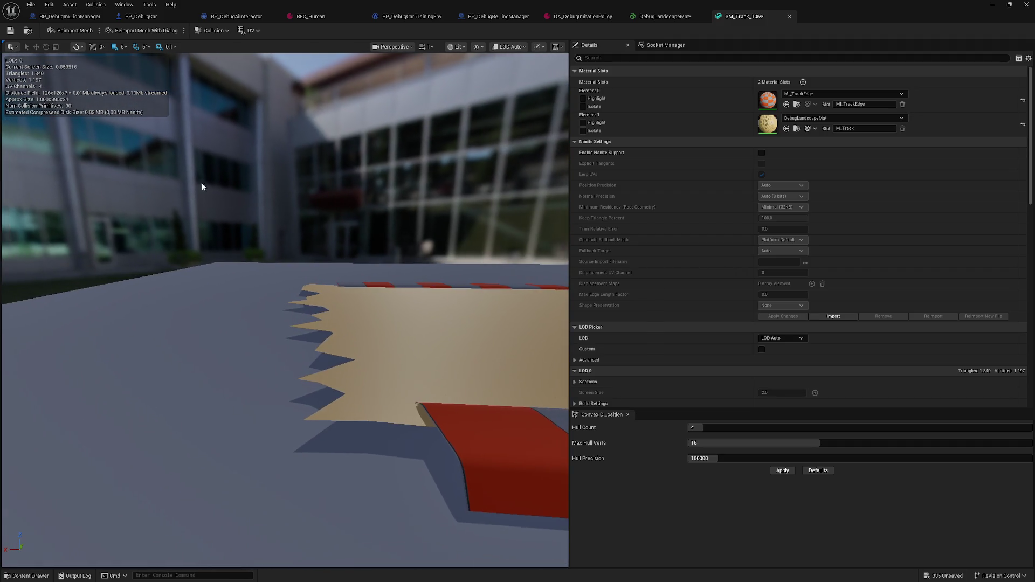
mouse_move(203, 137)
mouse_down()
mouse_move(291, 237)
mouse_move(259, 221)
mouse_move(259, 275)
mouse_move(254, 285)
mouse_move(216, 280)
mouse_move(228, 290)
mouse_up()
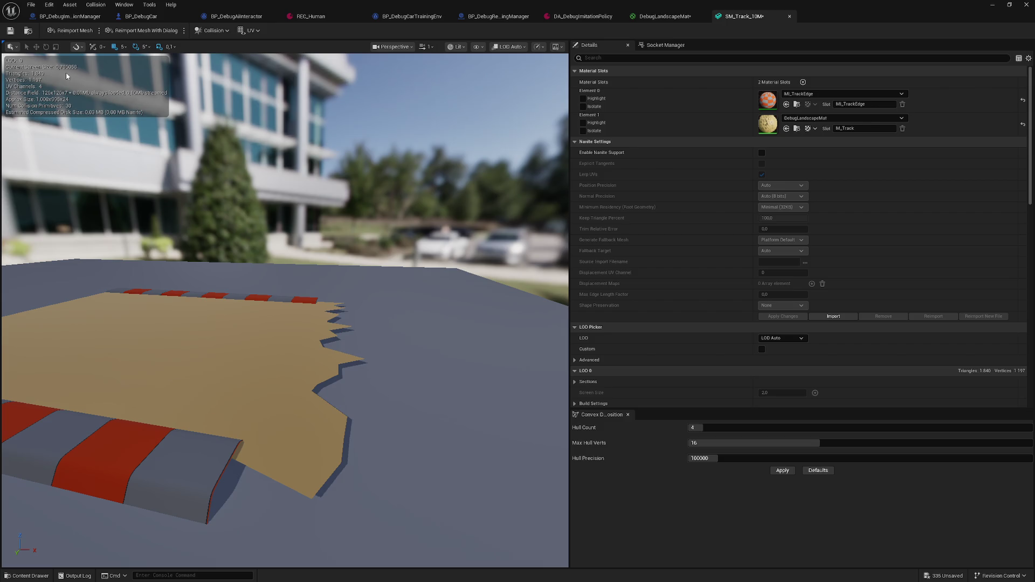
drag(257, 322, 336, 328)
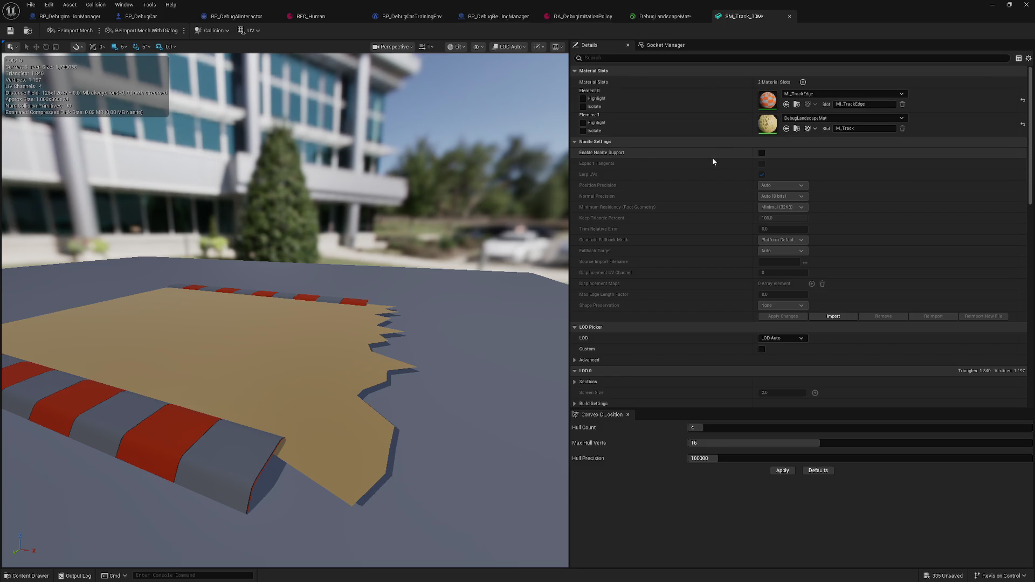
click(666, 16)
Set Absolute World Position's Shader Offsets to Excluding Material Shader Offsets and apply the material.
mouse_move(654, 186)
mouse_down()
mouse_move(700, 218)
mouse_move(620, 255)
mouse_up()
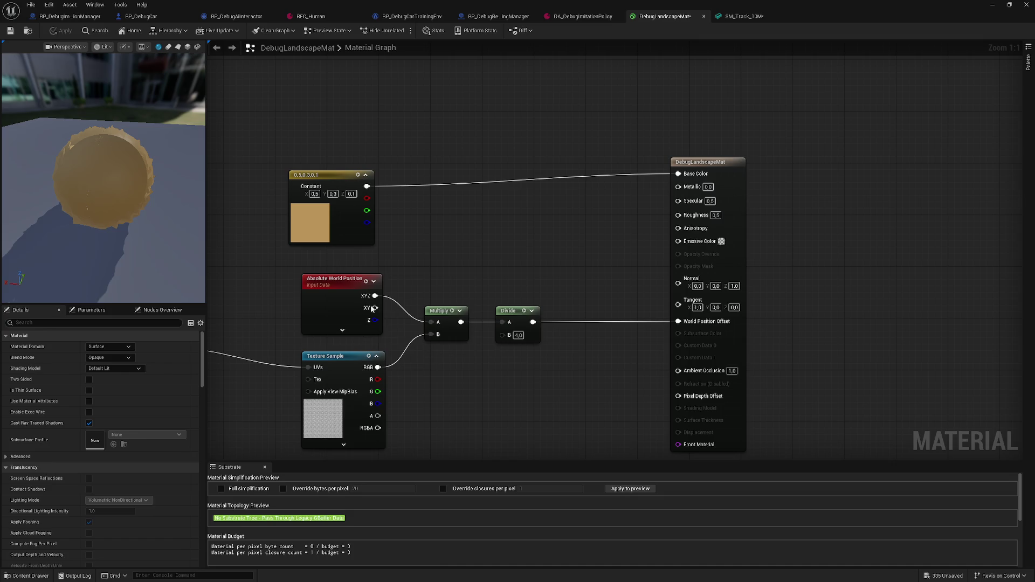
drag(423, 385, 429, 350)
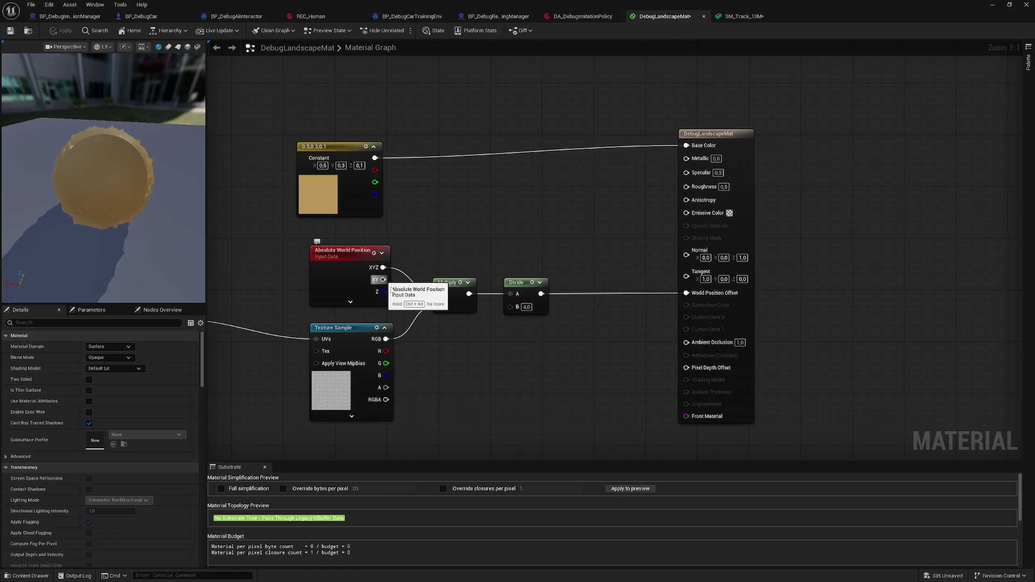
click(351, 305)
click(351, 276)
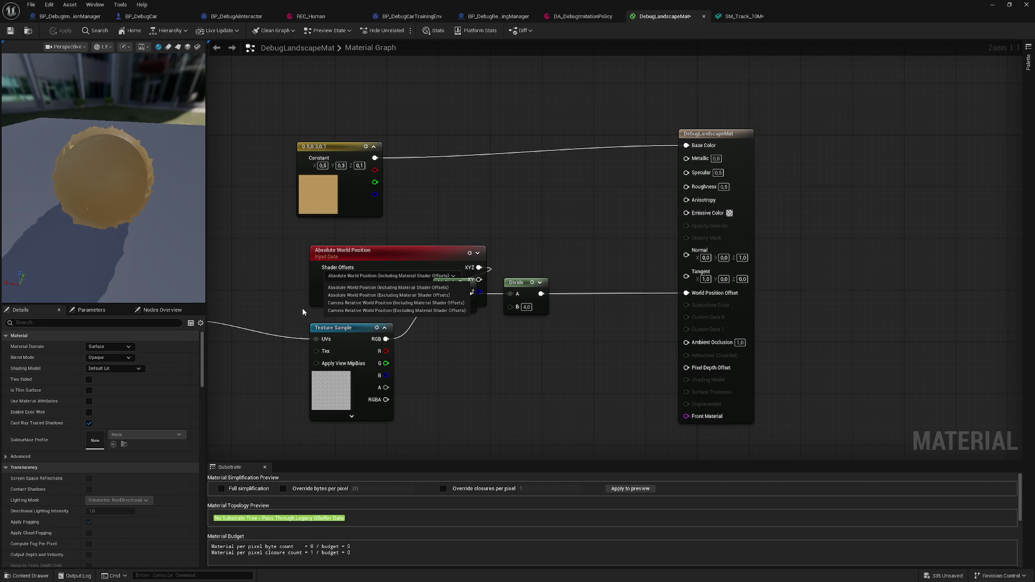
click(363, 295)
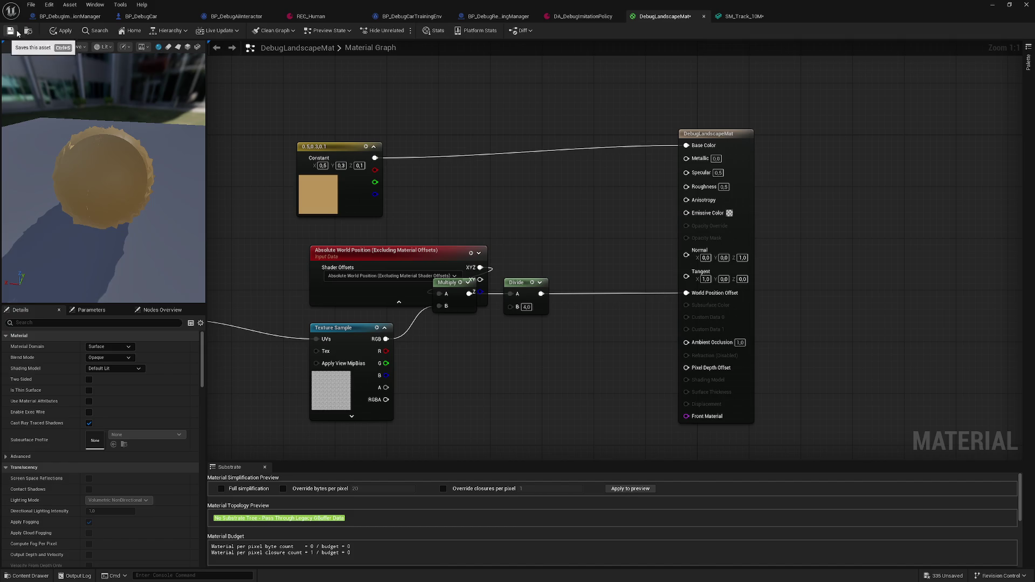
click(58, 32)
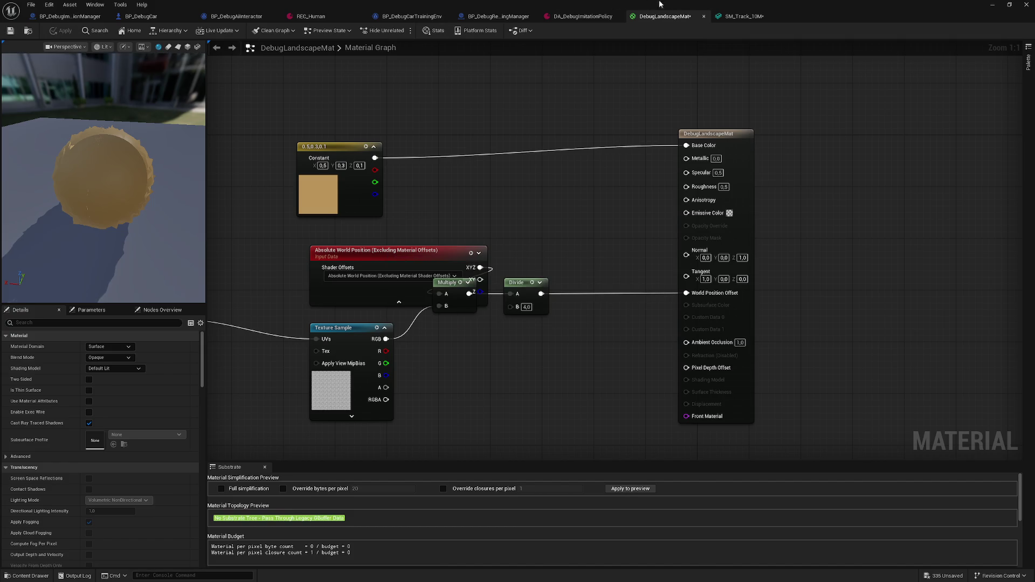
click(731, 17)
drag(456, 230, 440, 232)
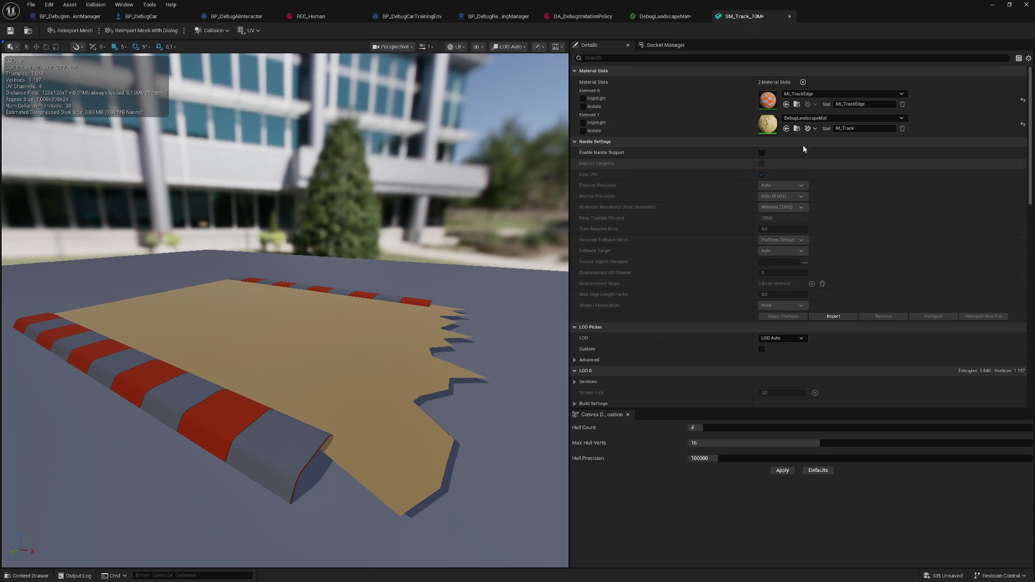
Try DebugLayerColorMat on Element 1, then switch the slot back to DebugLandscapeMat.
click(856, 117)
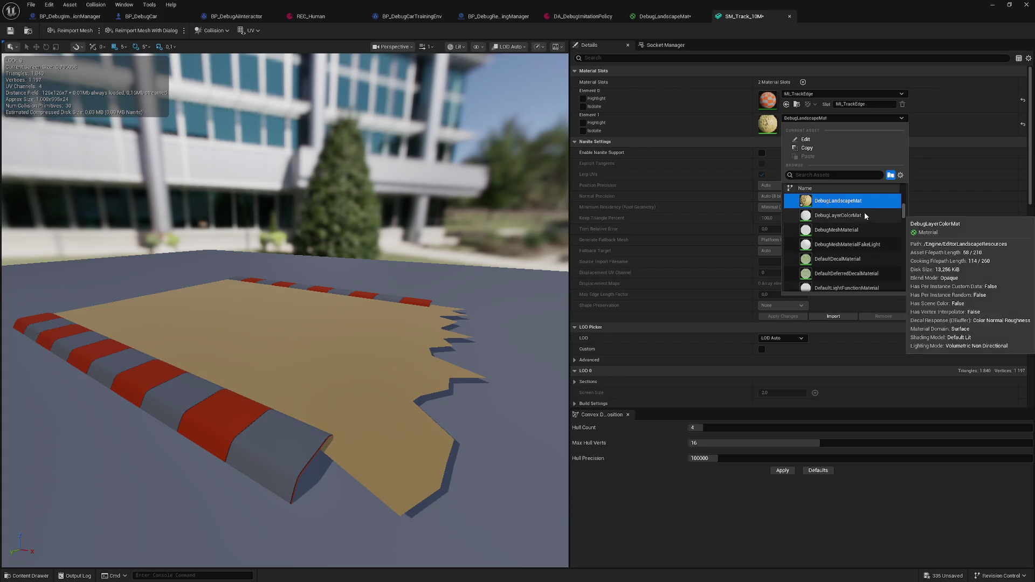
click(856, 201)
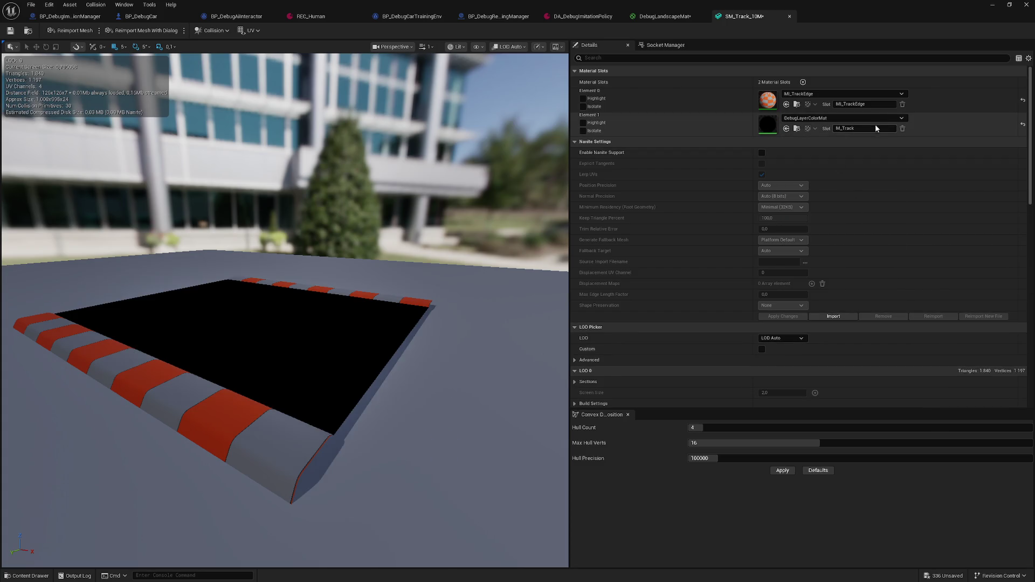
click(897, 117)
scroll(854, 223, up, 1)
click(846, 212)
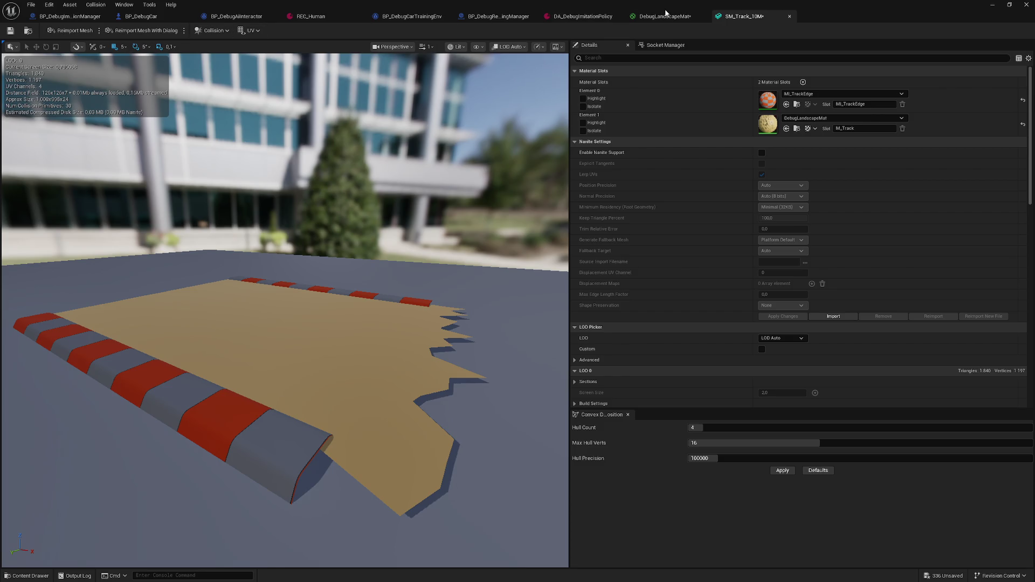
click(668, 13)
click(340, 293)
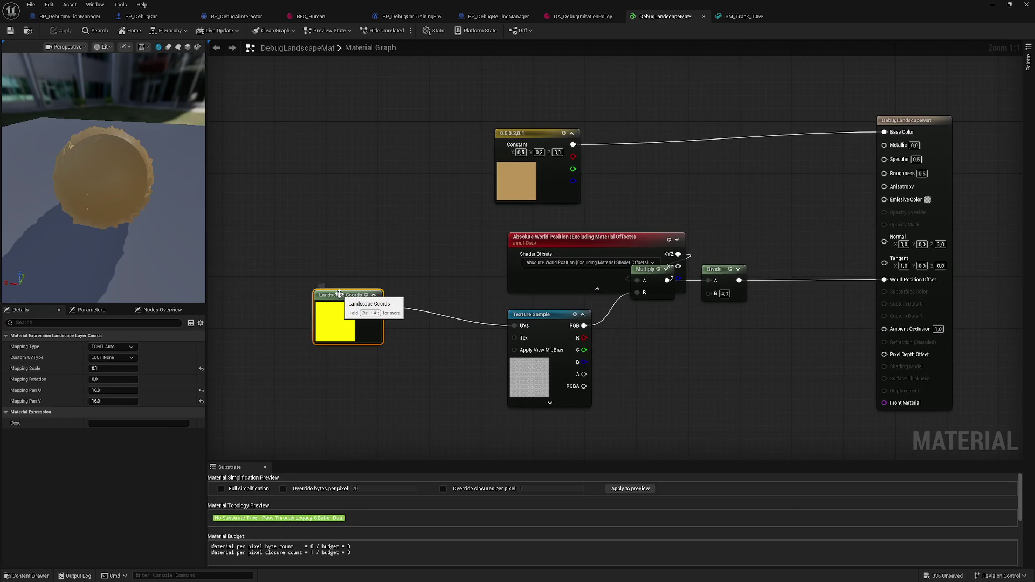
Delete the Landscape Coords node and apply the material.
key(Delete)
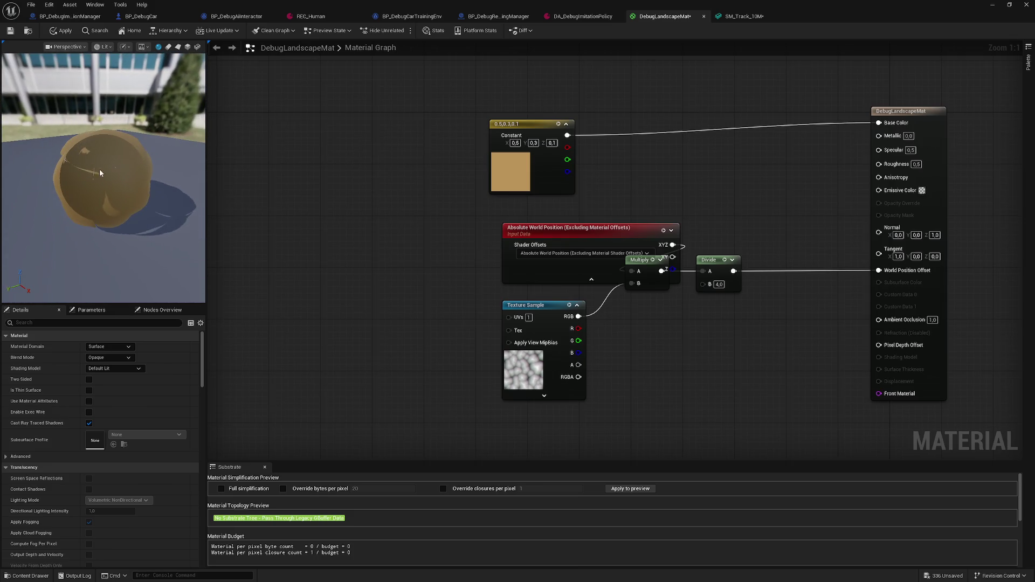
click(56, 32)
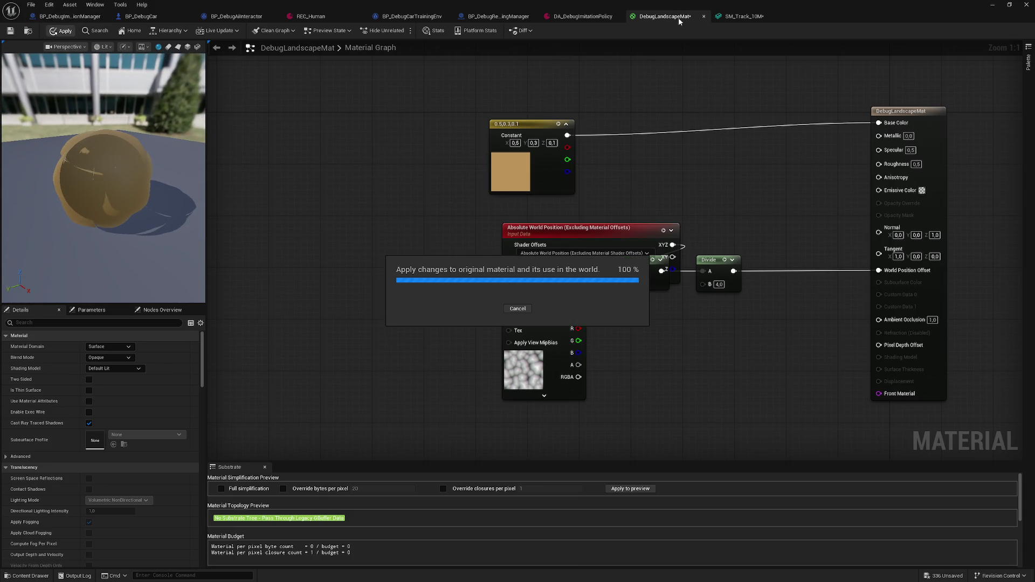
click(748, 14)
mouse_move(285, 310)
mouse_down()
mouse_move(284, 226)
mouse_move(315, 218)
mouse_move(315, 205)
mouse_move(316, 216)
mouse_move(254, 231)
mouse_move(270, 205)
mouse_move(276, 214)
mouse_up()
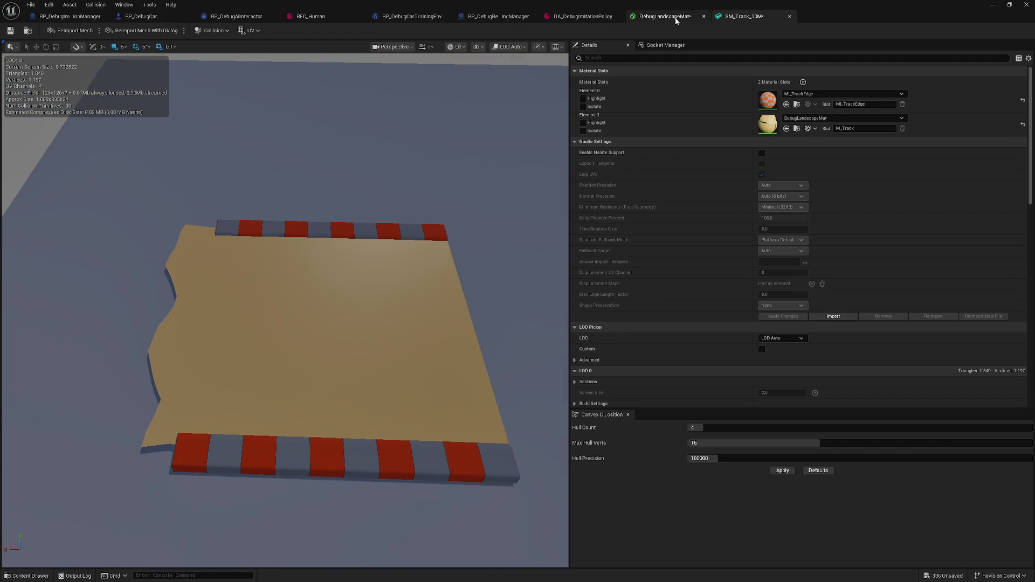
Set the Texture Sample's UVs index to 0 and apply the change.
click(680, 20)
drag(511, 317, 493, 325)
click(444, 314)
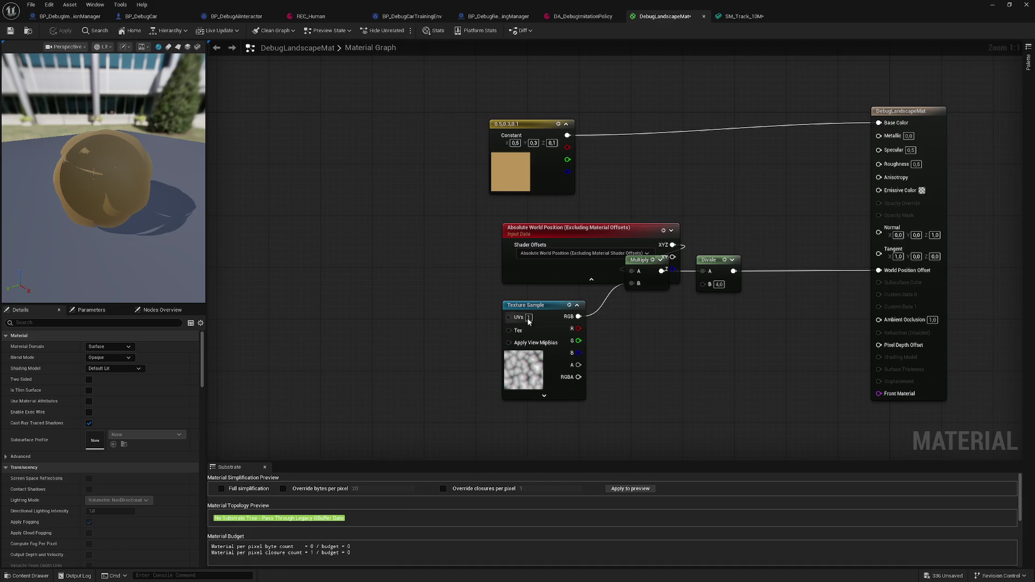
drag(539, 318, 545, 319)
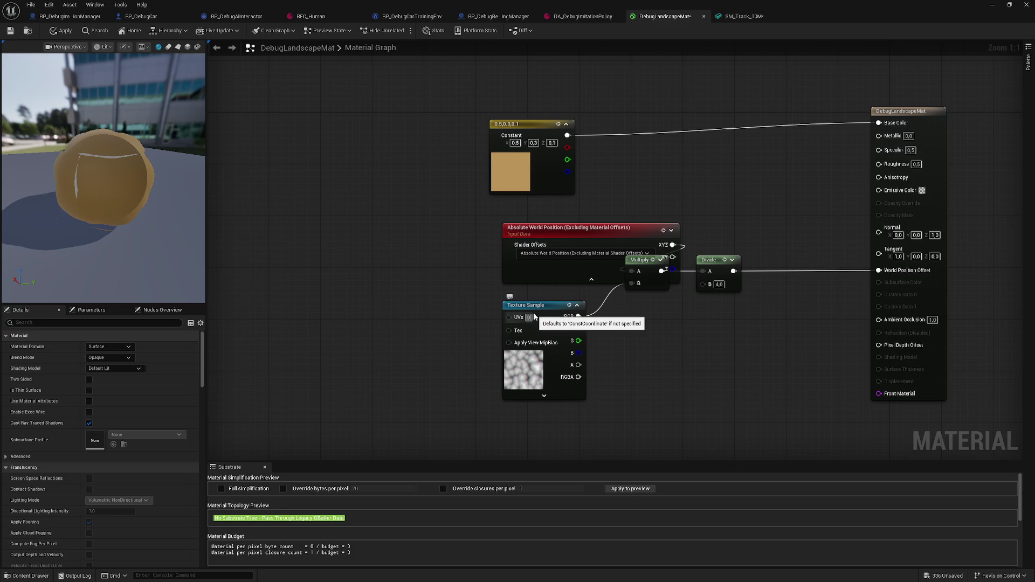
key(Return)
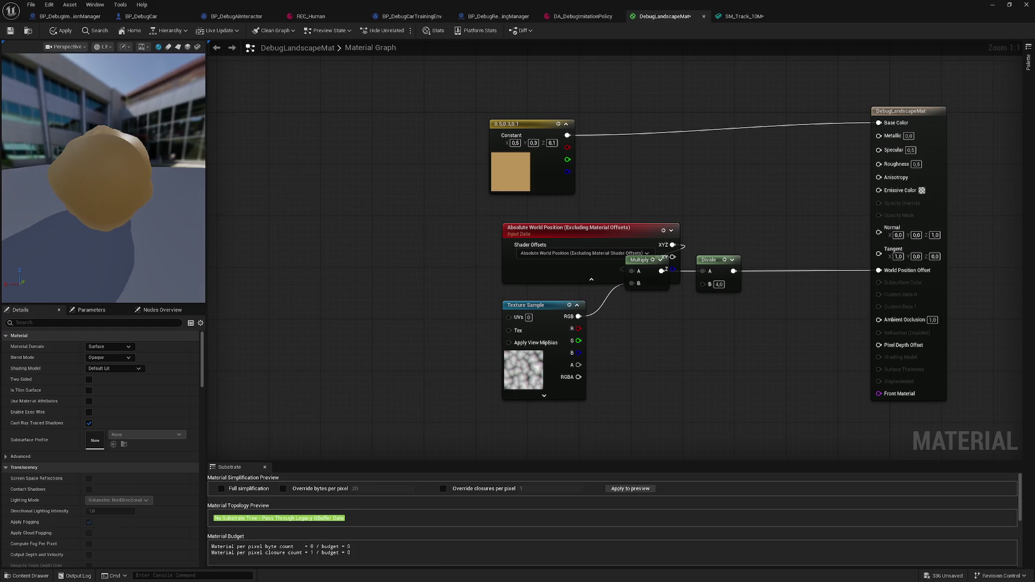
click(17, 32)
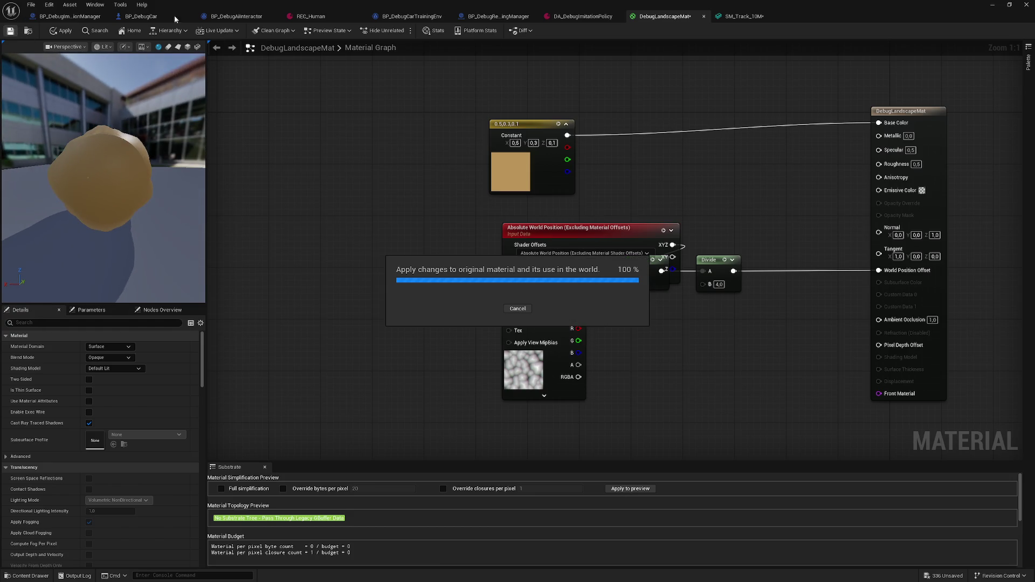
Switch Absolute World Position back to Including Material Shader Offsets.
click(558, 253)
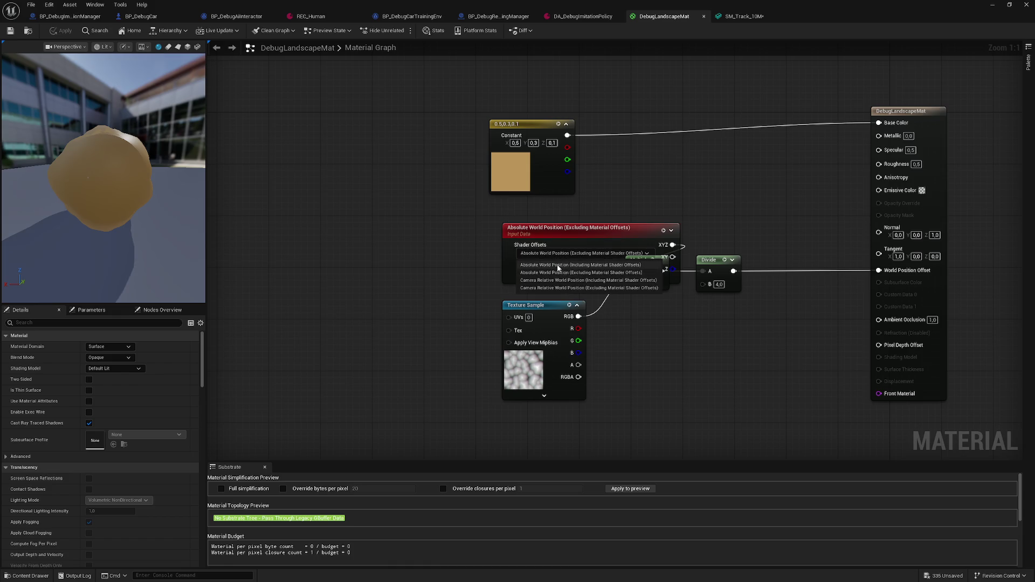
click(557, 265)
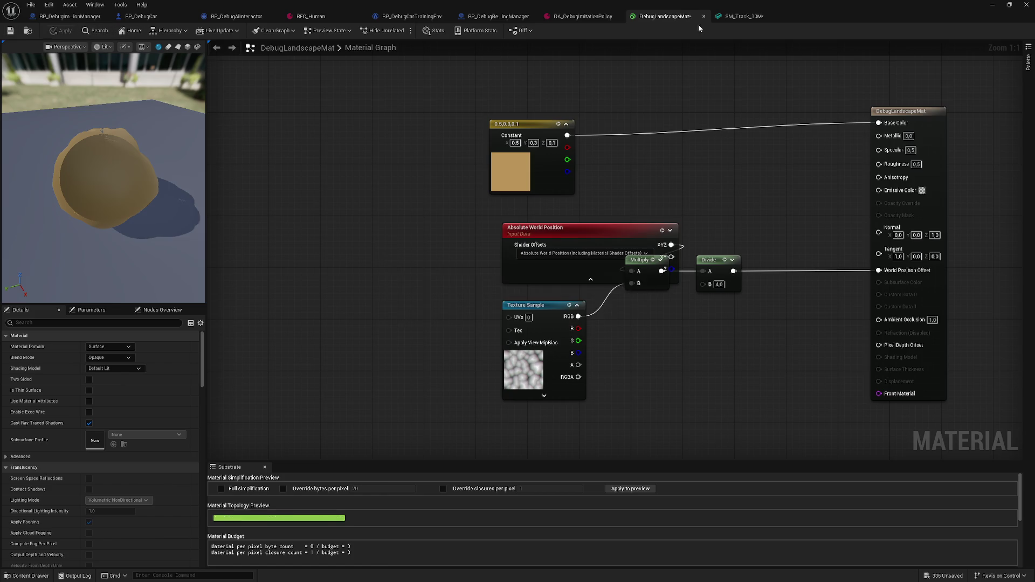
click(743, 16)
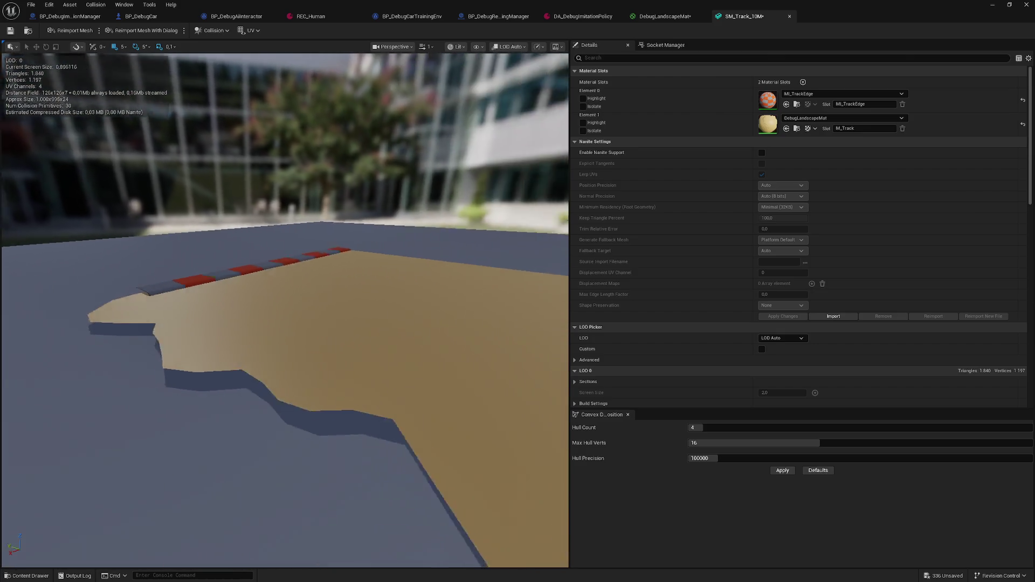
Return to the DebugLandscapeMat graph, collapse Absolute World Position's options and move the tan constant up.
drag(279, 176, 278, 176)
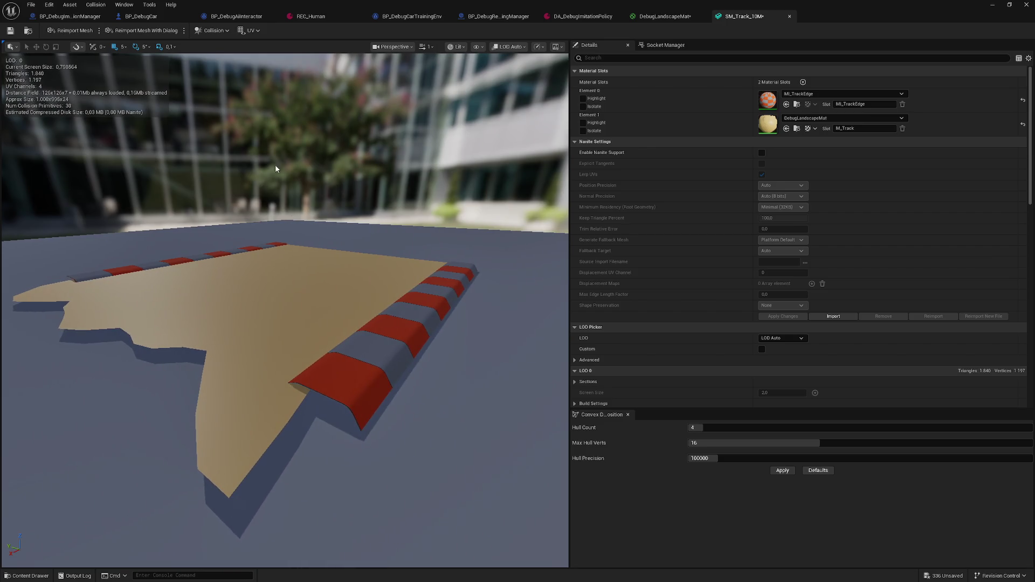
click(668, 16)
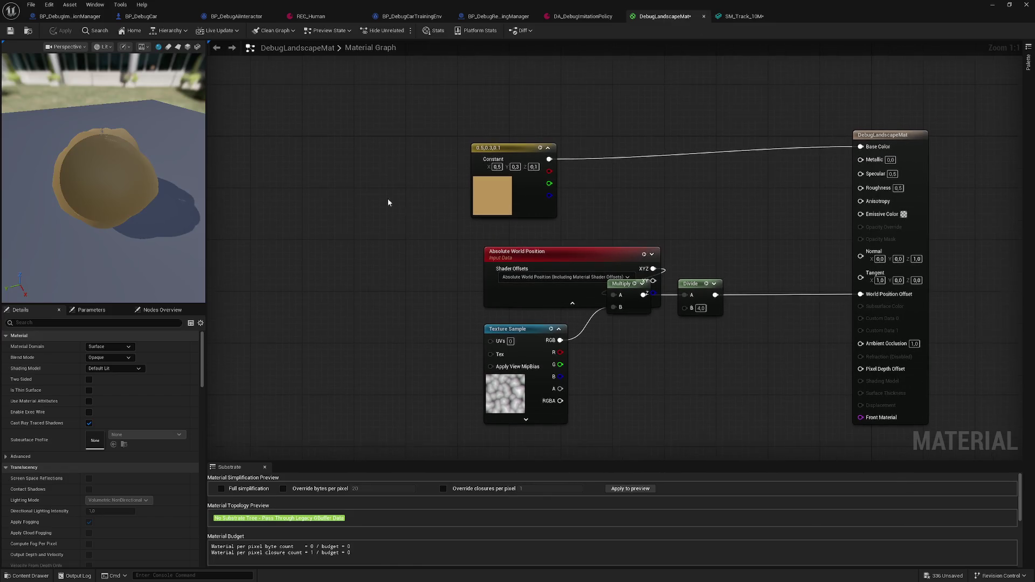
click(572, 305)
drag(406, 257, 331, 271)
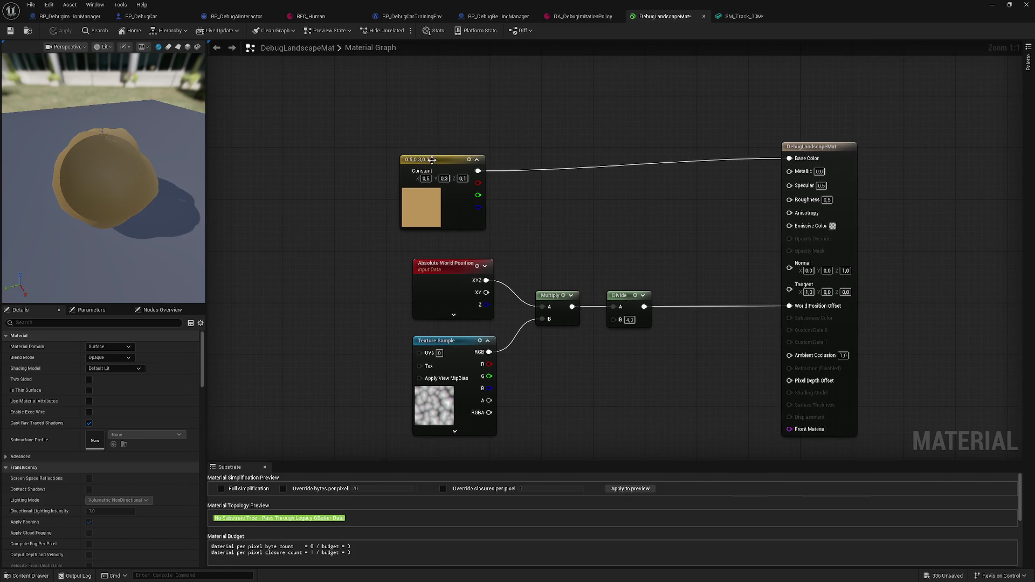
drag(443, 163, 467, 152)
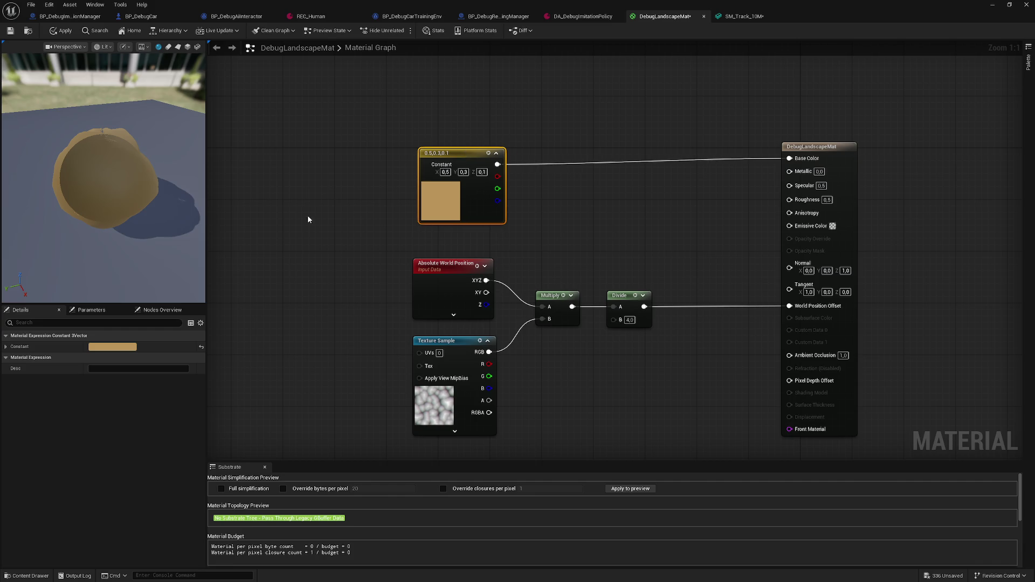
mouse_move(347, 294)
mouse_down()
mouse_move(416, 225)
mouse_move(369, 286)
mouse_move(439, 282)
mouse_move(407, 286)
mouse_up()
Add a TexCoord node from a 'coor' search, wire it into the Texture Sample's UVs and set UTiling to 8.0.
right_click(374, 286)
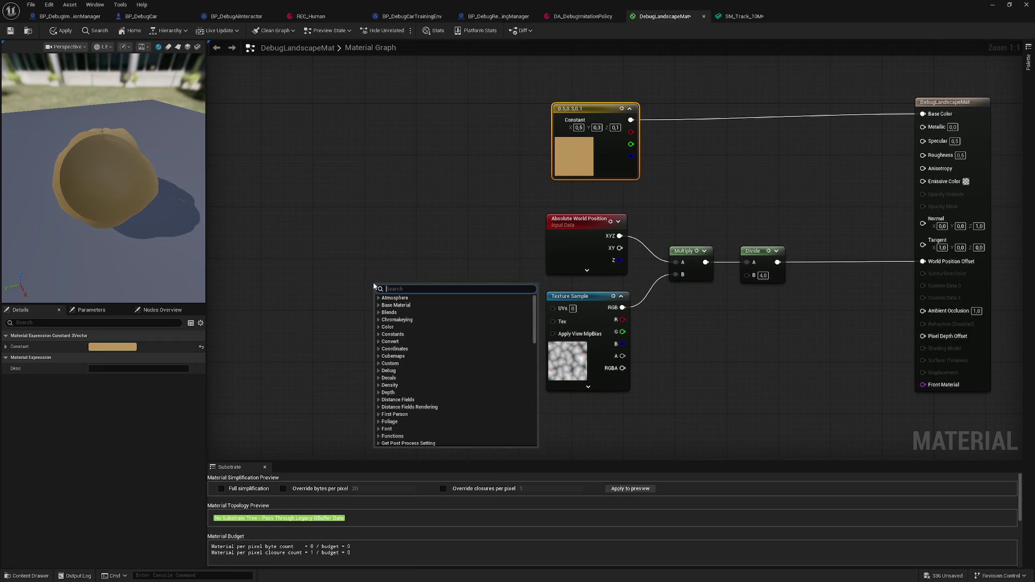
text(coor)
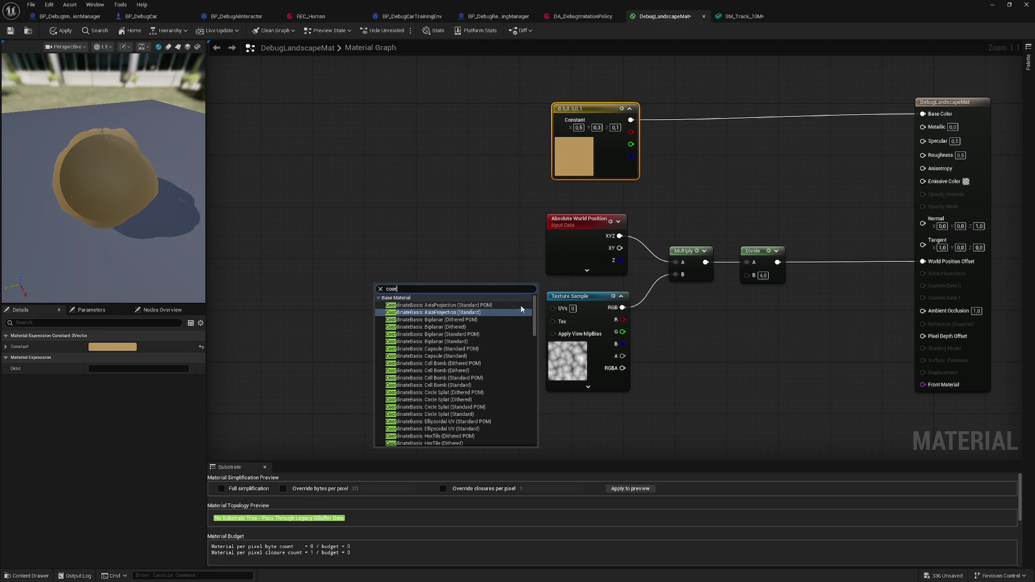
mouse_move(535, 314)
mouse_down()
mouse_move(535, 428)
mouse_move(534, 405)
mouse_up()
scroll(430, 372, up, 2)
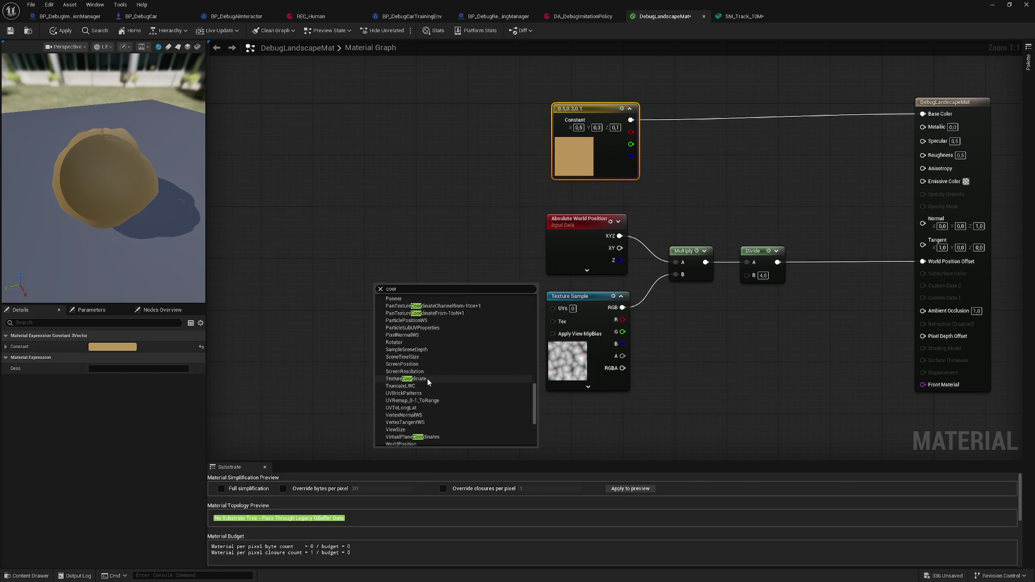
click(427, 379)
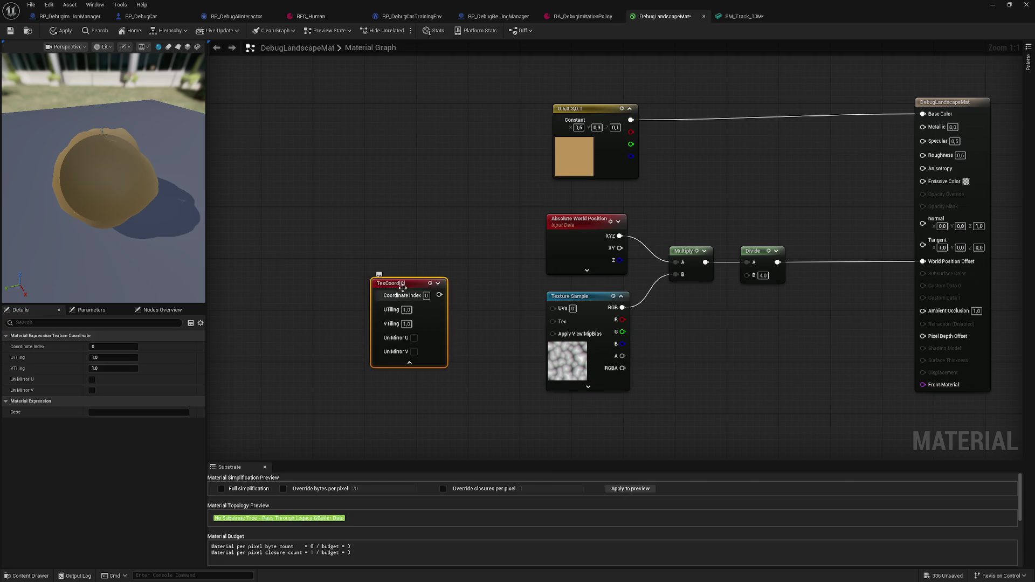
drag(556, 309, 555, 308)
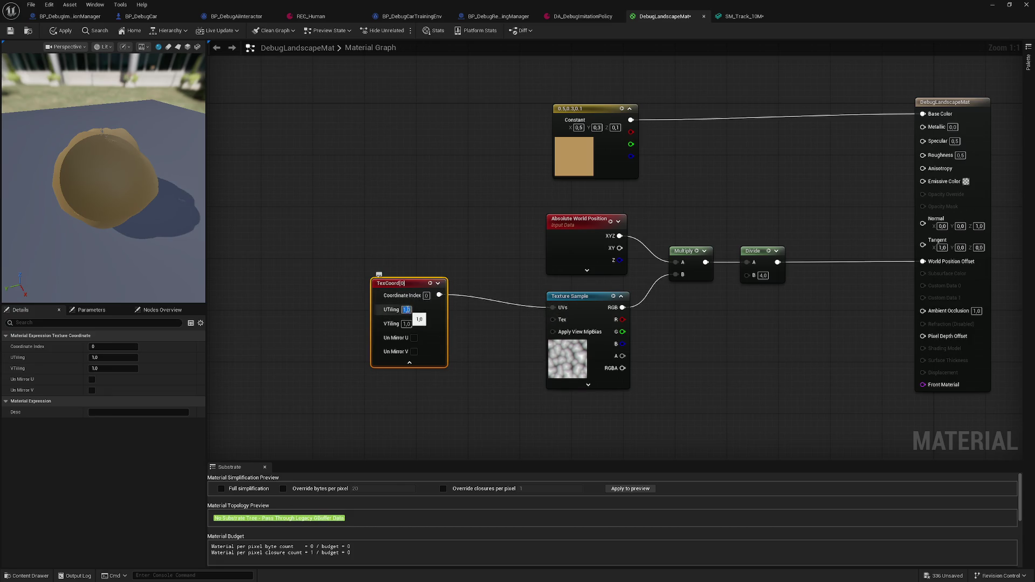
text(8)
click(407, 324)
Confirm VTiling 8.0, apply DebugLandscapeMat, and check the tiled result on SM_Track_10M.
key(Return)
drag(91, 161, 74, 200)
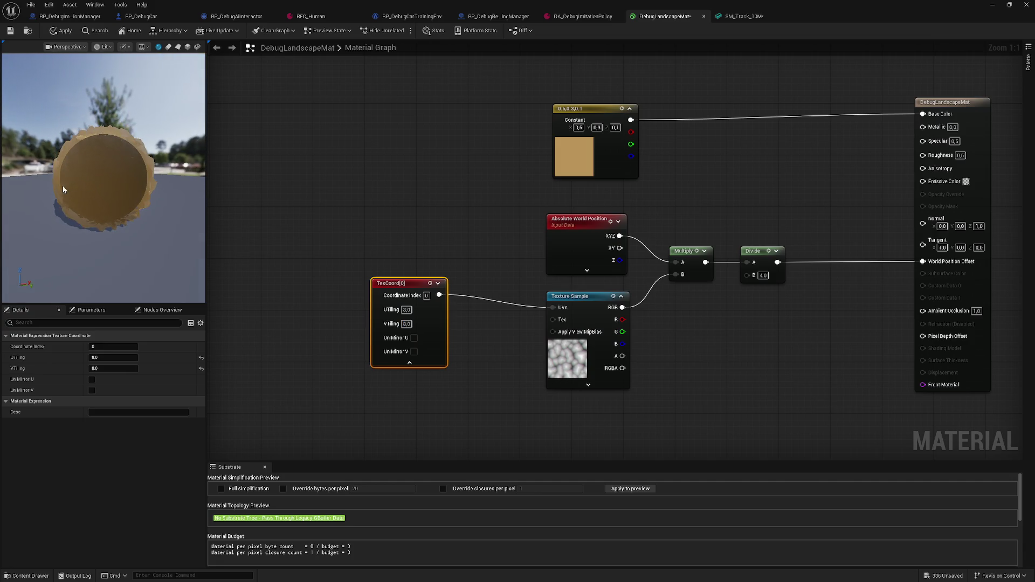
click(61, 33)
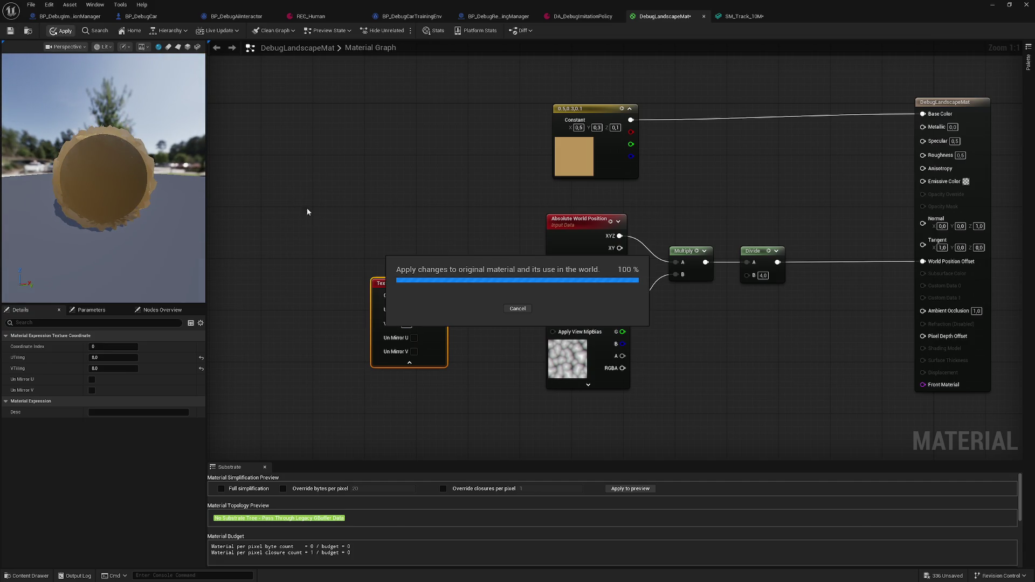
click(744, 16)
drag(290, 243, 291, 243)
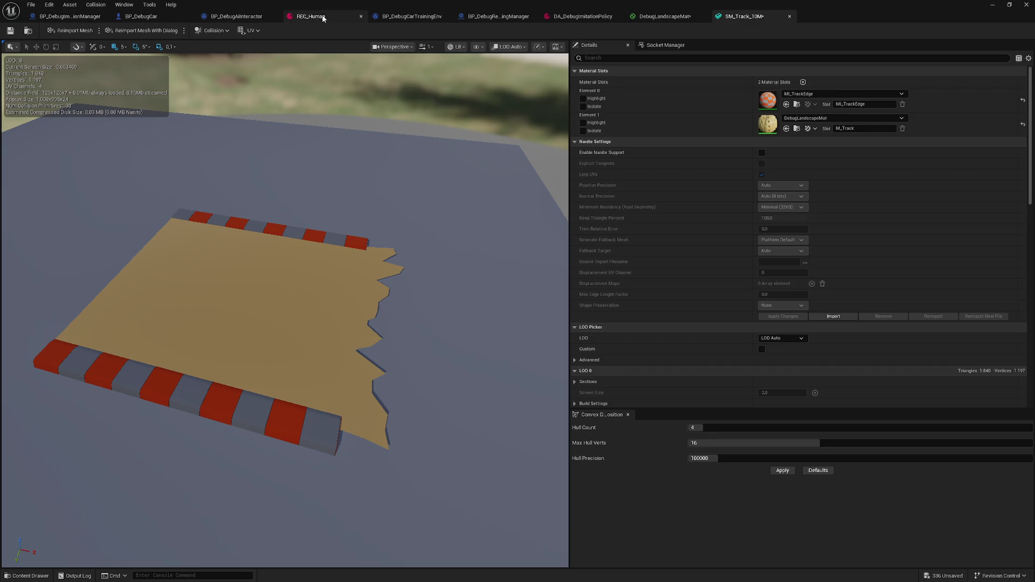
click(666, 21)
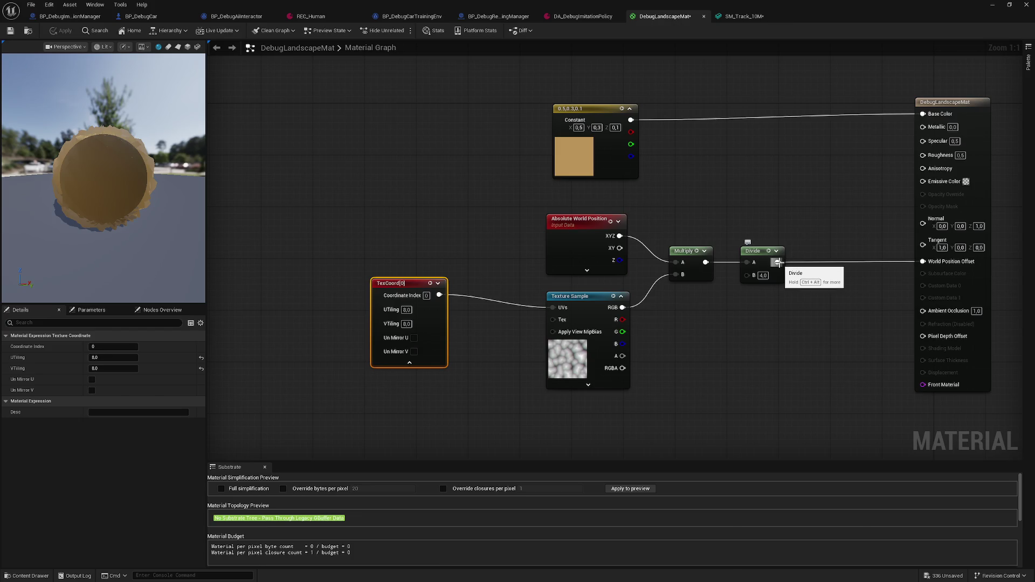
Wire the Divide node's output into the material's Base Color.
drag(778, 263, 834, 197)
drag(924, 122, 923, 114)
drag(106, 147, 161, 148)
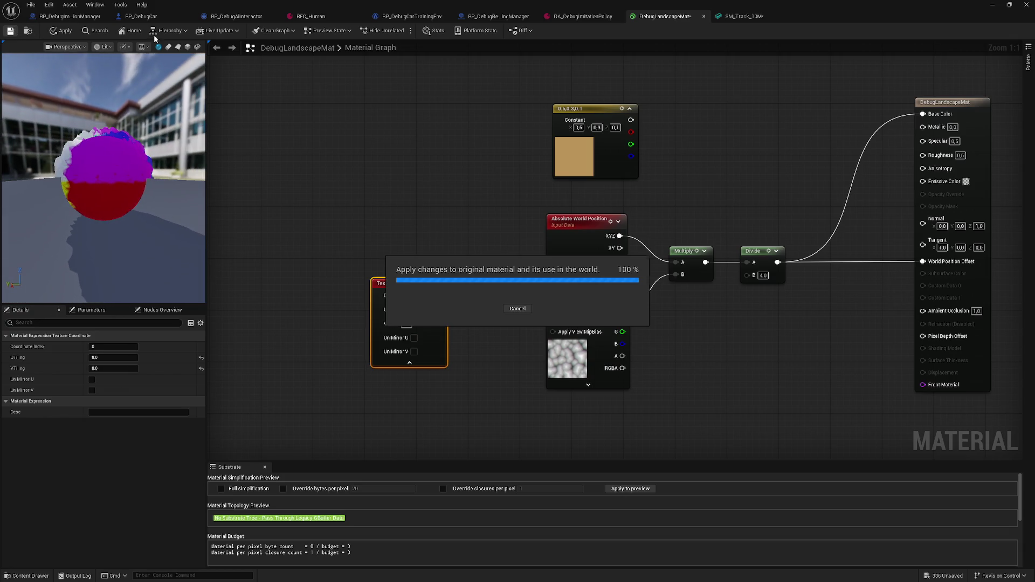
Check the magenta result on SM_Track_10M, then view the magenta track in the level.
click(747, 16)
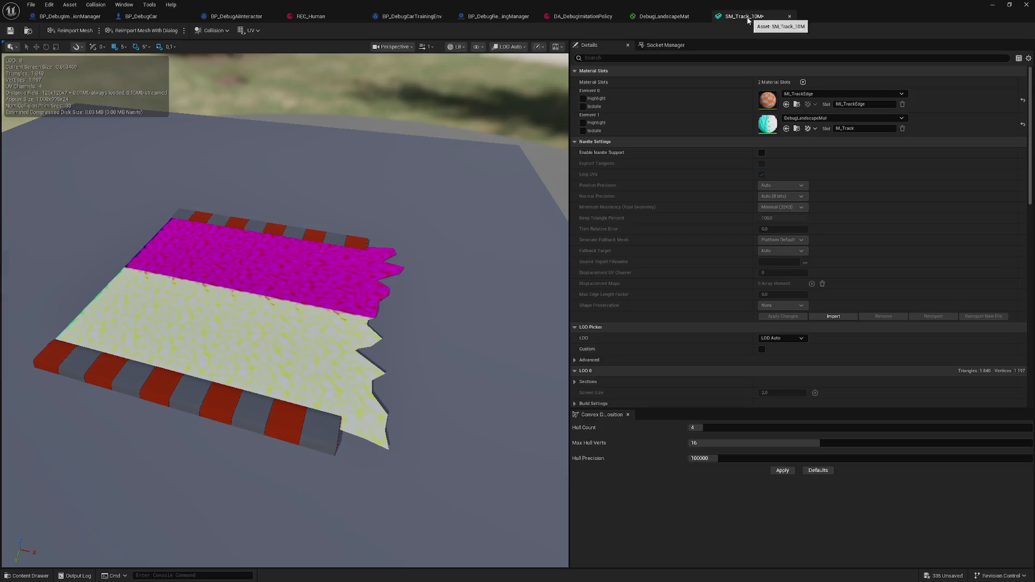
mouse_move(284, 324)
mouse_down()
mouse_move(285, 267)
mouse_move(232, 267)
mouse_move(232, 253)
mouse_move(232, 275)
mouse_move(281, 275)
mouse_move(264, 275)
mouse_move(265, 264)
mouse_move(302, 272)
mouse_move(297, 297)
mouse_up()
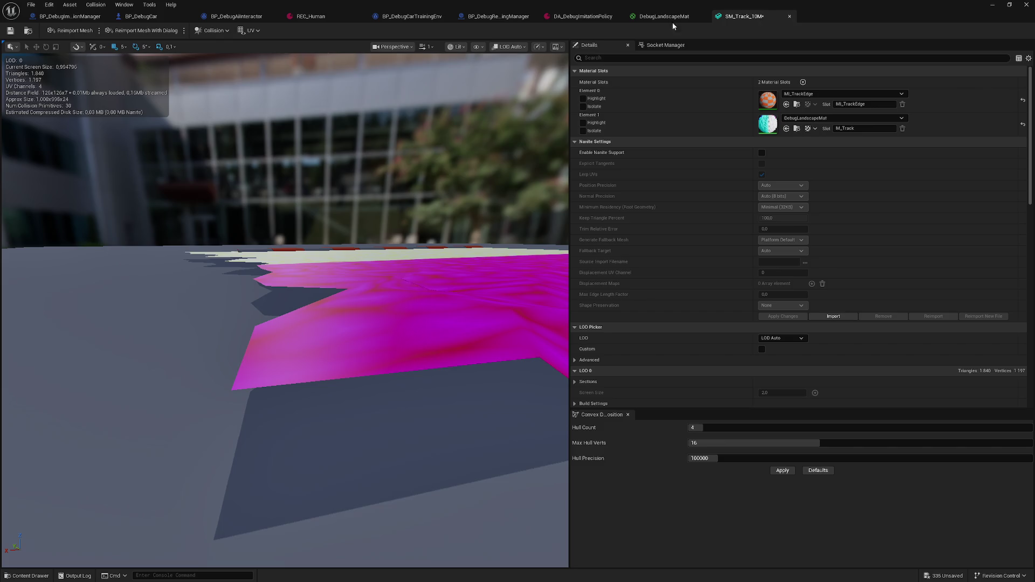
click(999, 7)
mouse_move(581, 141)
mouse_down()
mouse_move(561, 157)
mouse_move(577, 140)
mouse_move(461, 158)
mouse_up()
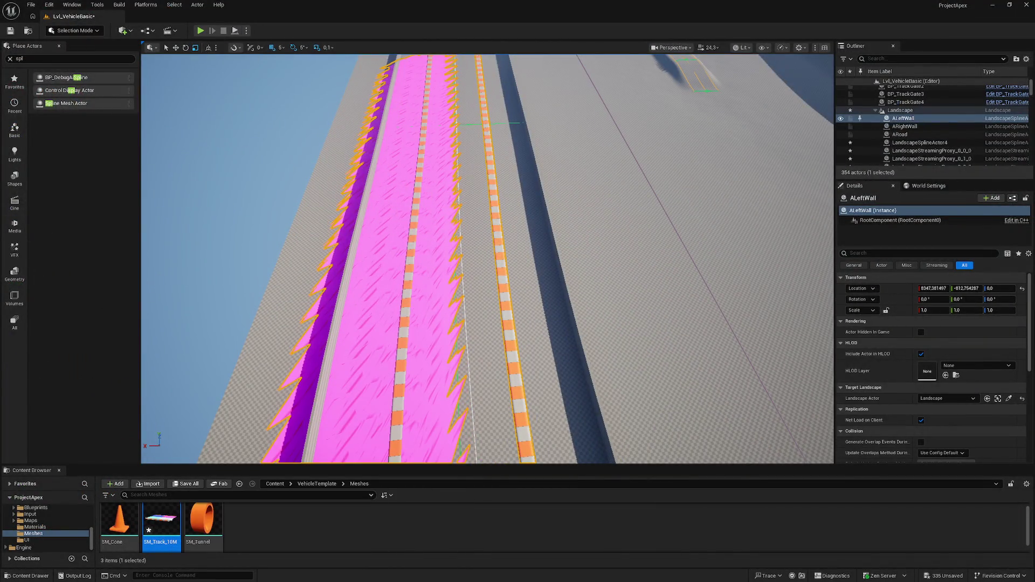
In DebugLandscapeMat, feed Texture Sample RGB into Base Color and apply the material.
key(alt+Tab)
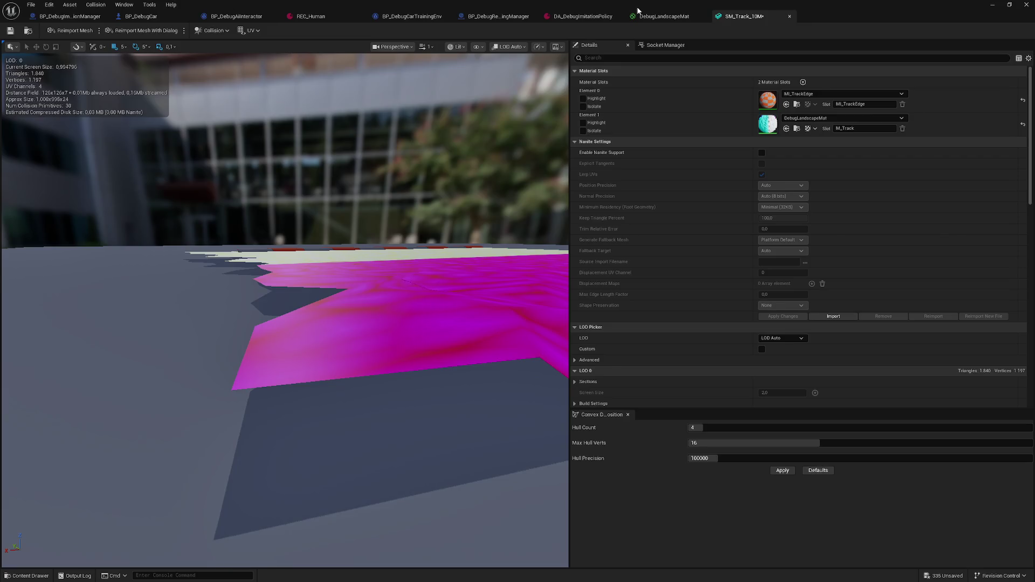
click(634, 16)
drag(812, 95, 923, 114)
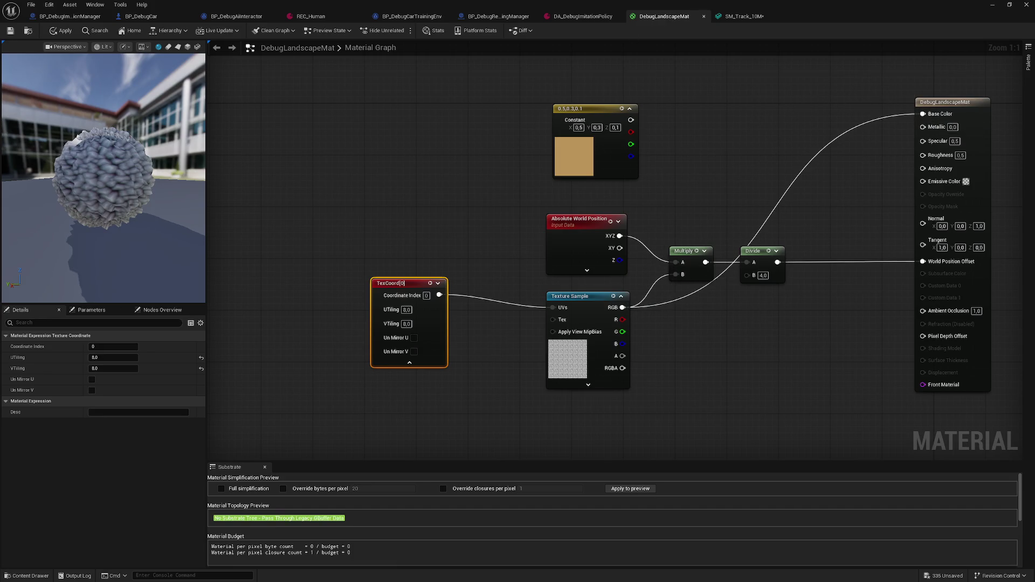
drag(62, 124, 62, 124)
drag(20, 48, 20, 48)
click(11, 32)
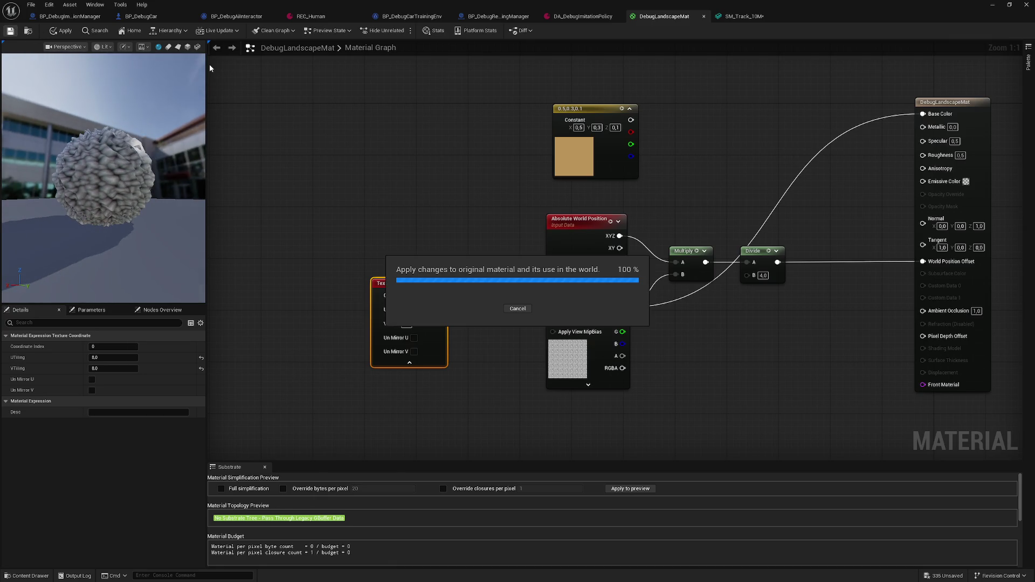
Minimize the material editor and view the pale textured track in the level.
click(992, 4)
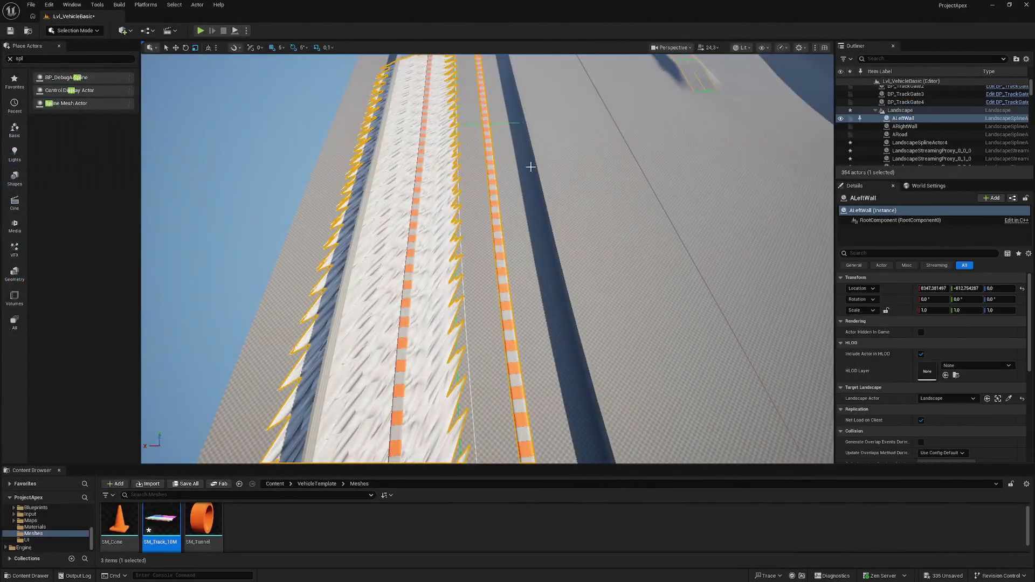
drag(487, 258, 488, 258)
drag(793, 157, 793, 157)
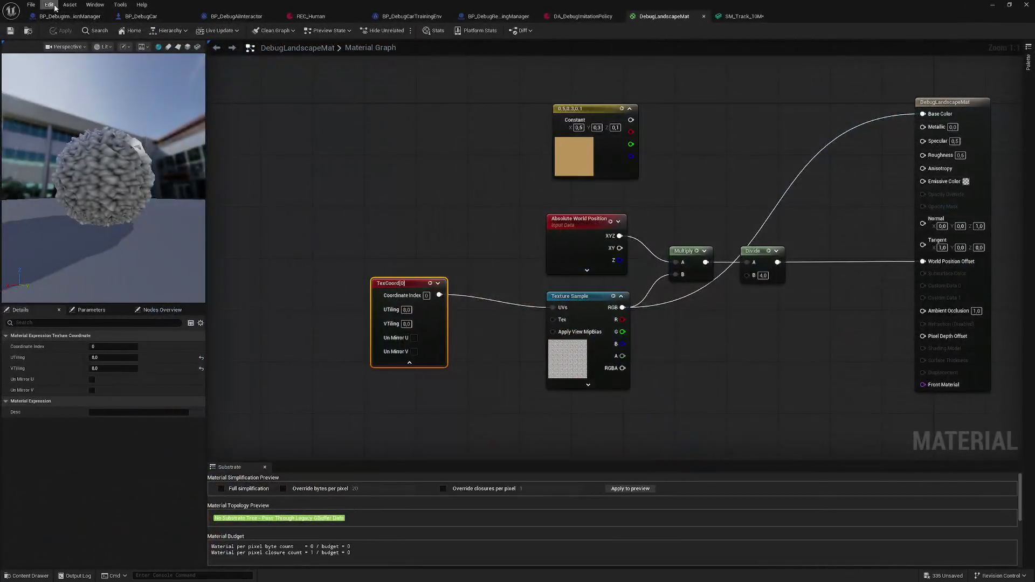
Set TexCoord UTiling and VTiling to 1.0, save the material, and return to the level.
drag(360, 149, 376, 169)
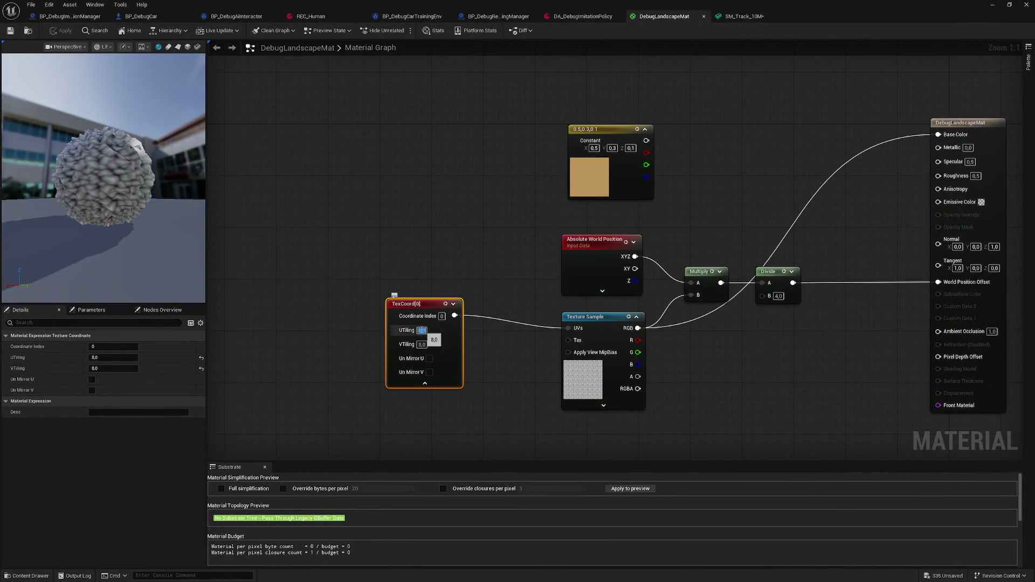
click(424, 345)
text(1)
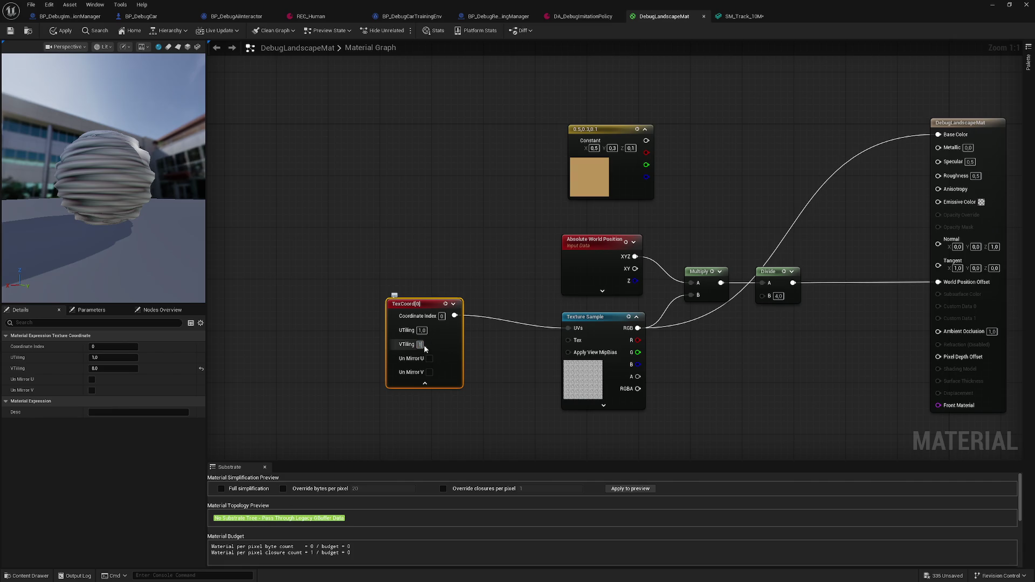
key(Return)
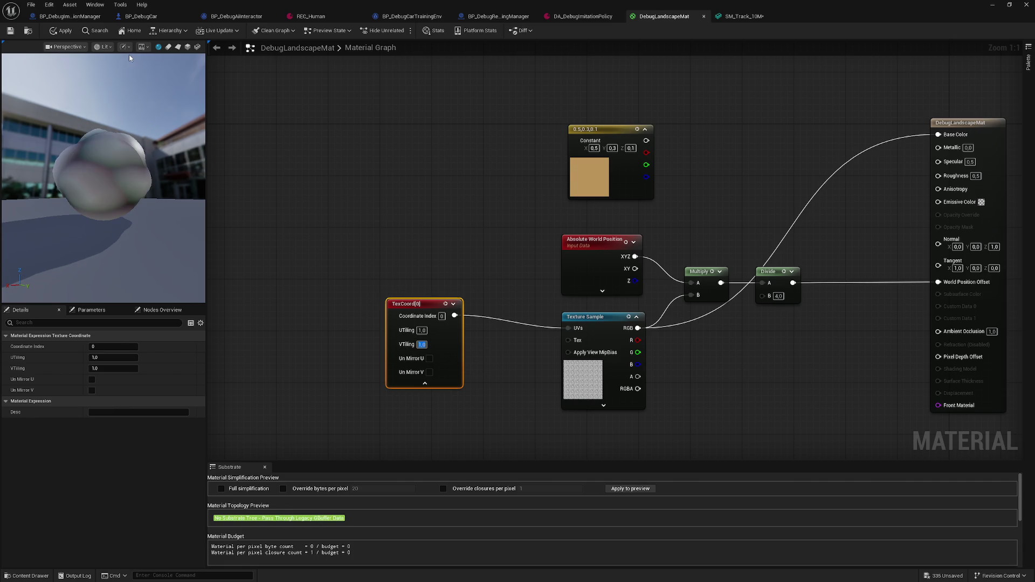
click(11, 32)
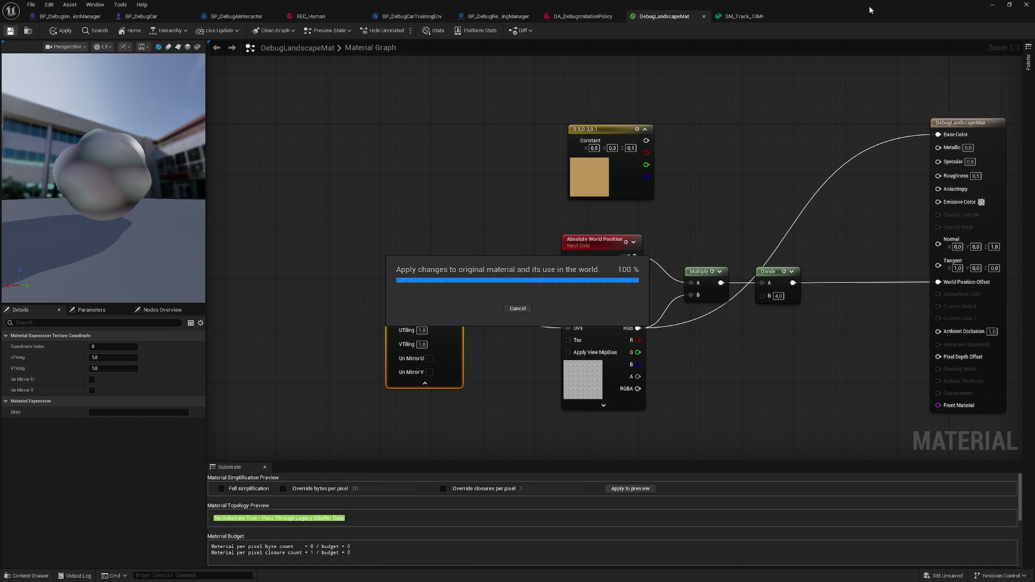
click(992, 5)
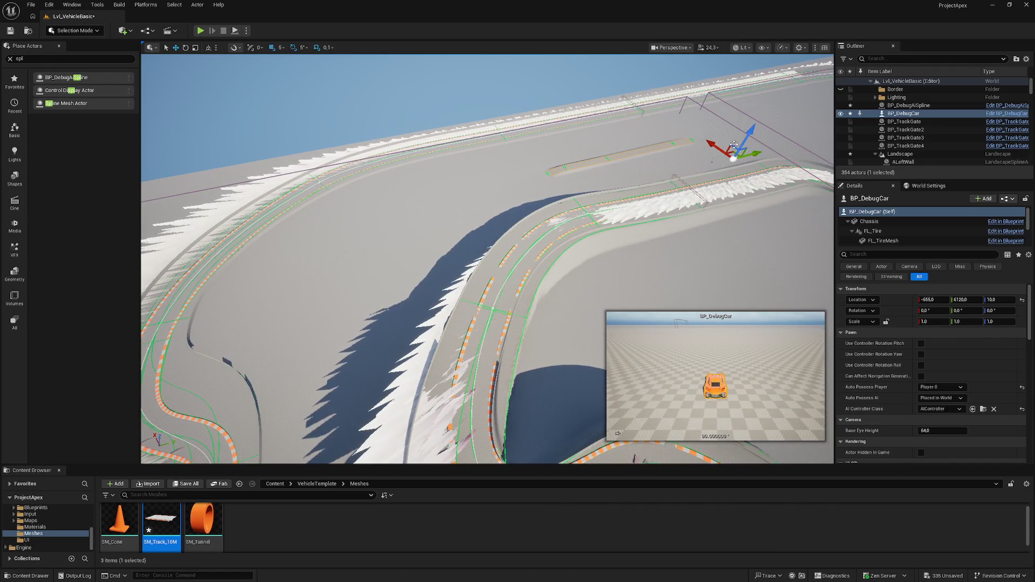
Raise BP_DebugCar to Z 2625 and rotate it to about -65° yaw.
mouse_move(780, 164)
mouse_down()
mouse_move(746, 158)
mouse_move(757, 163)
mouse_up()
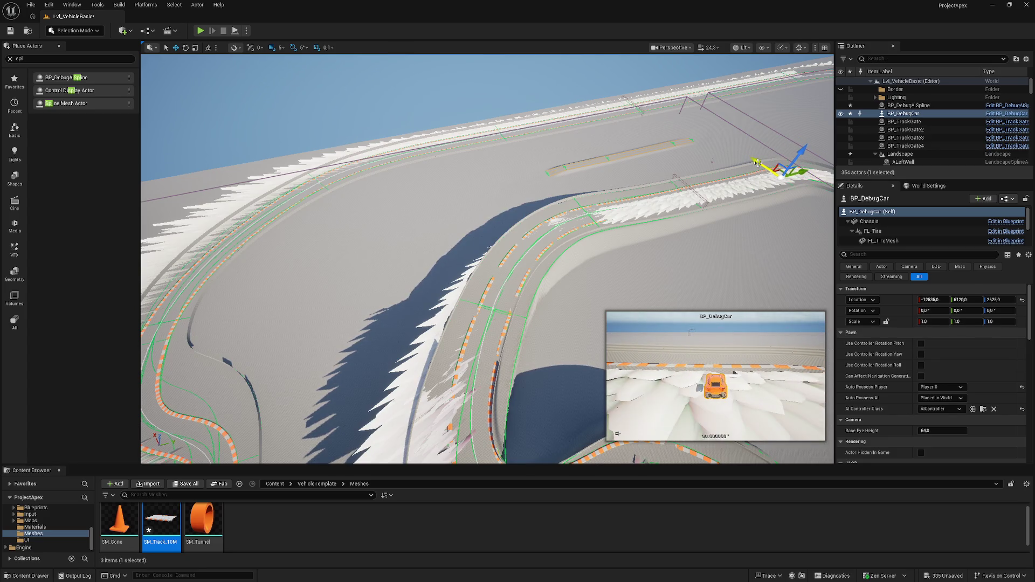
drag(760, 199, 763, 199)
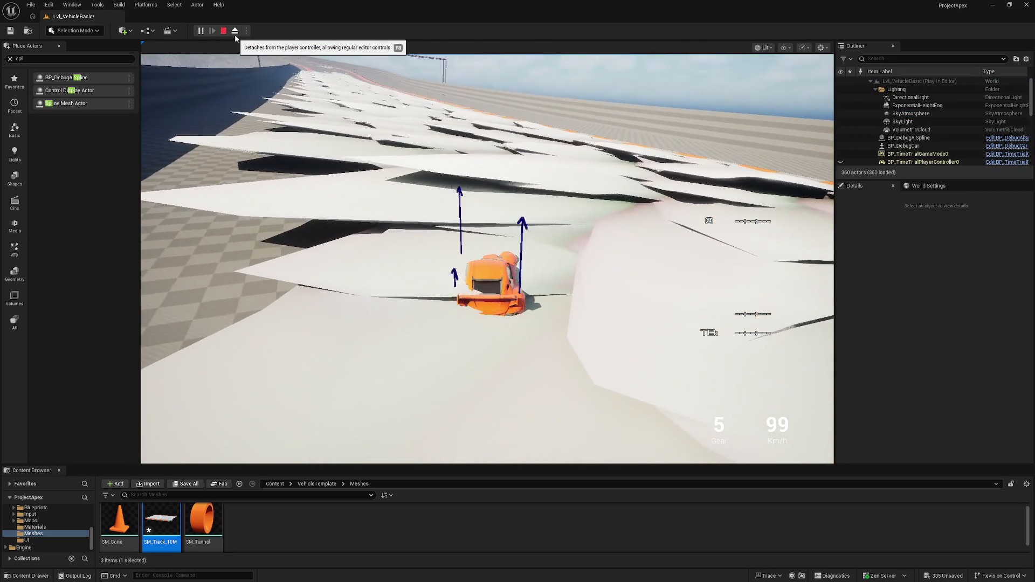
Drive DebugCar over the raised terrain ramp, then stop the play session with Esc.
click(503, 145)
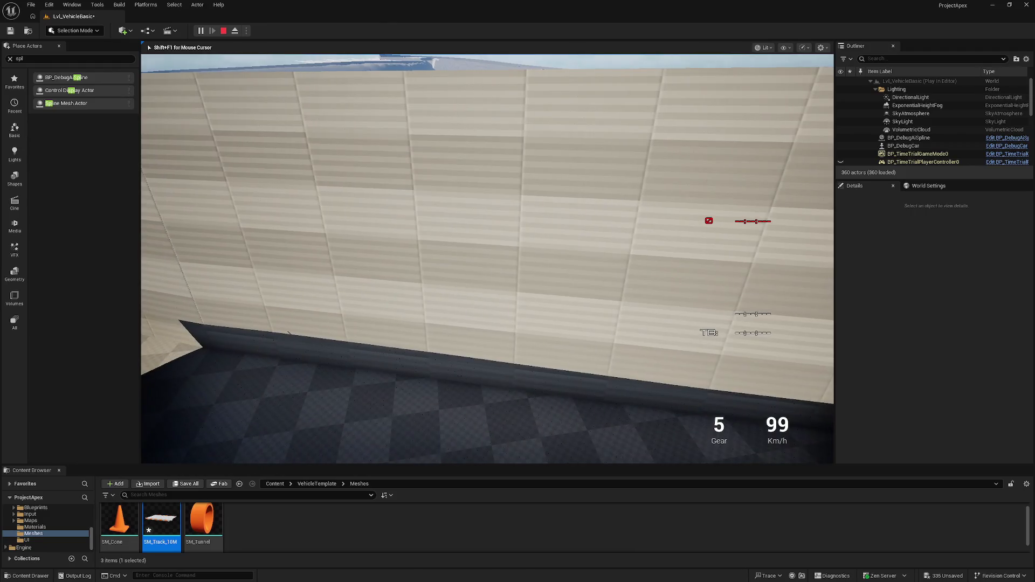
key(Escape)
Fly around the track, then open SM_Track_10M from the Content Browser in the Static Mesh Editor.
key(s)
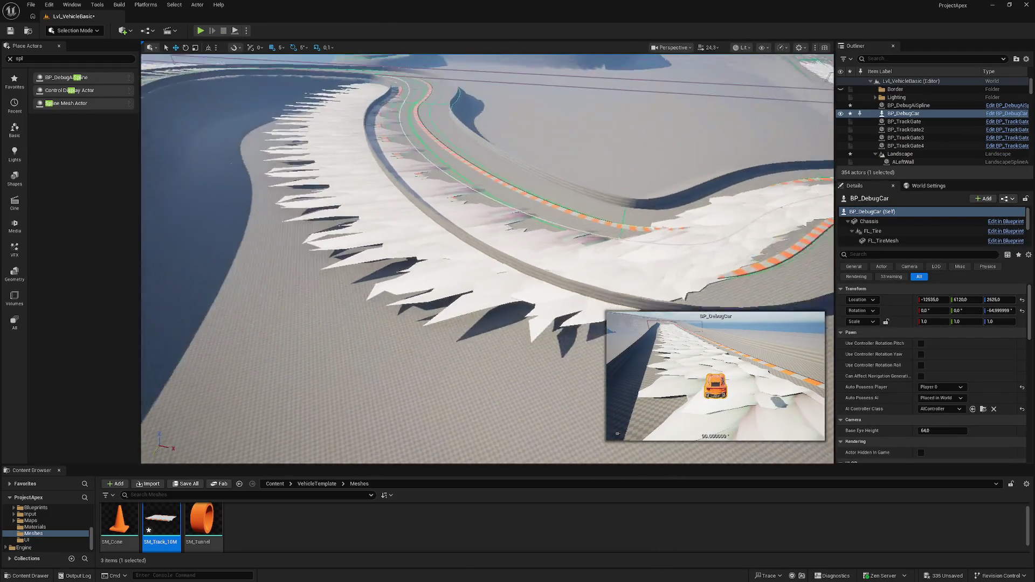
key(w)
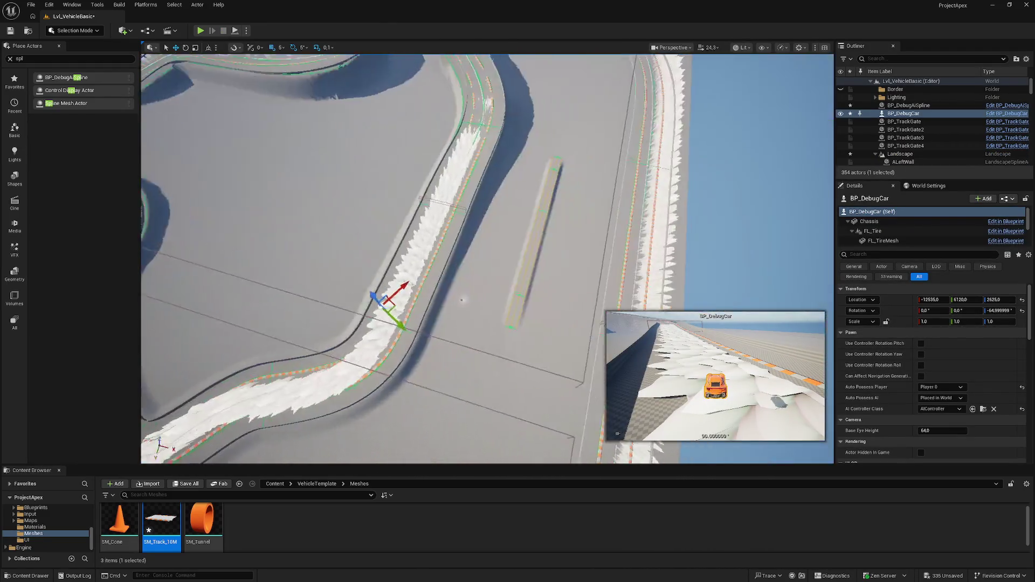
key(w)
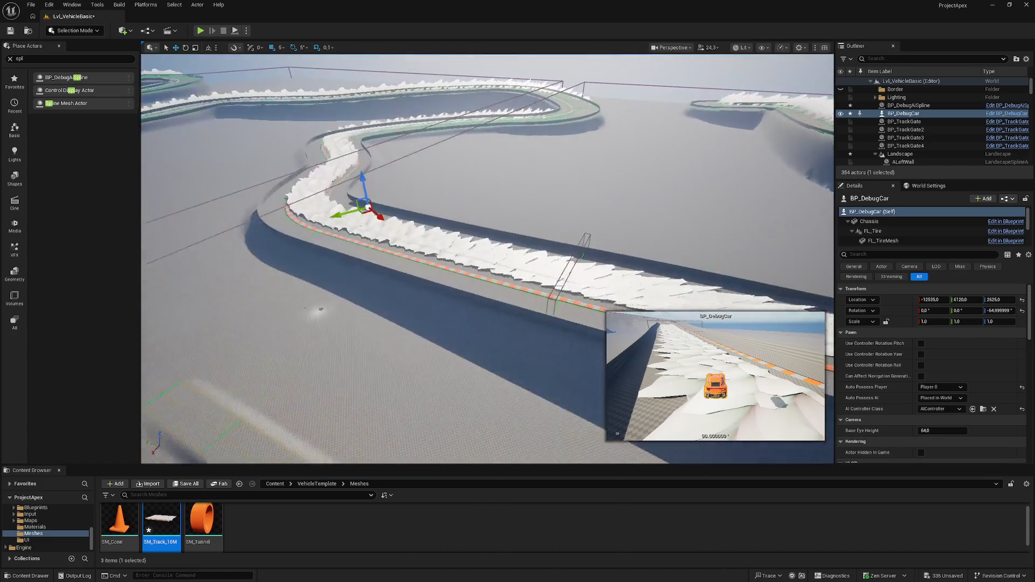
key(w)
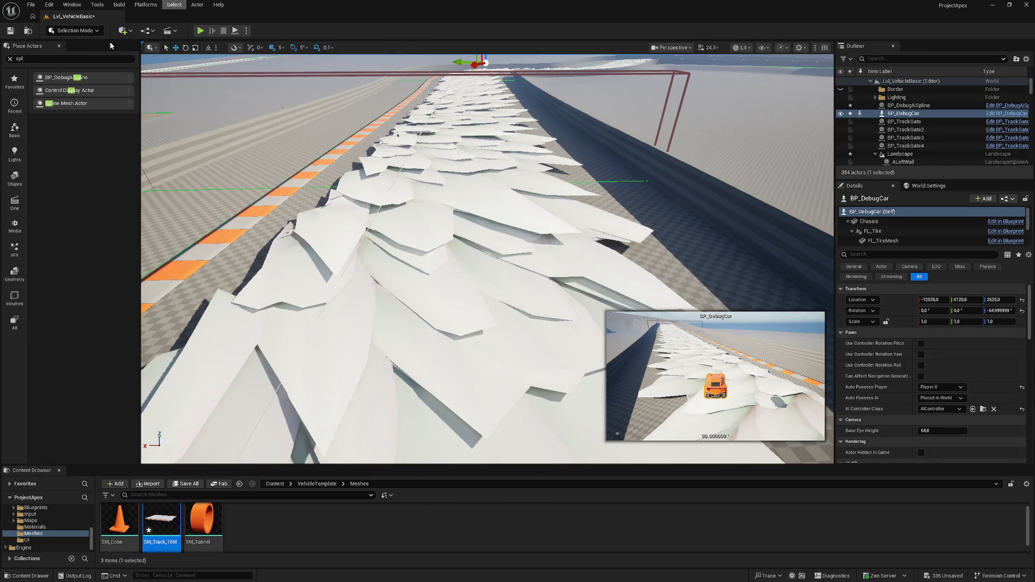
key(s)
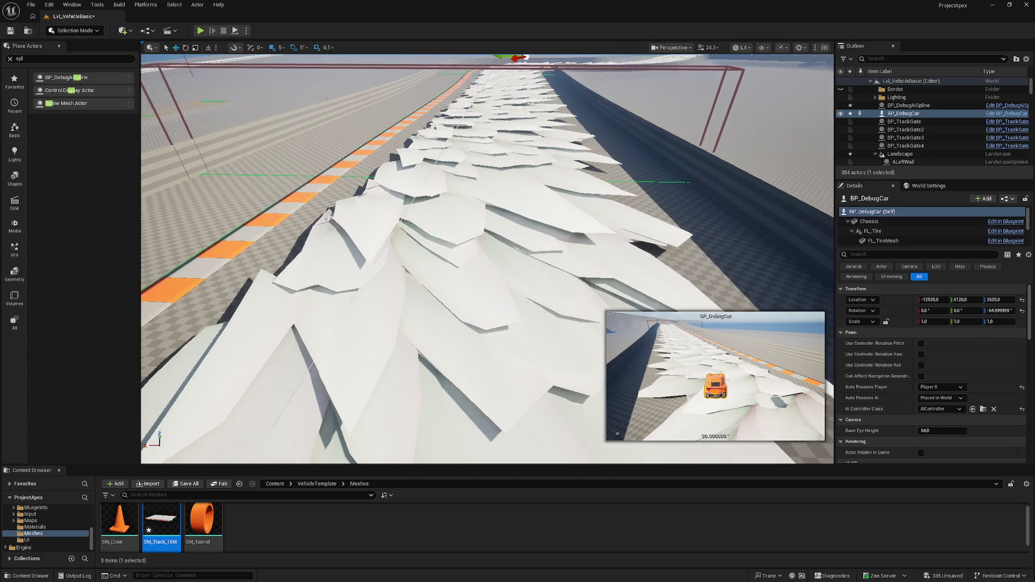
key(s)
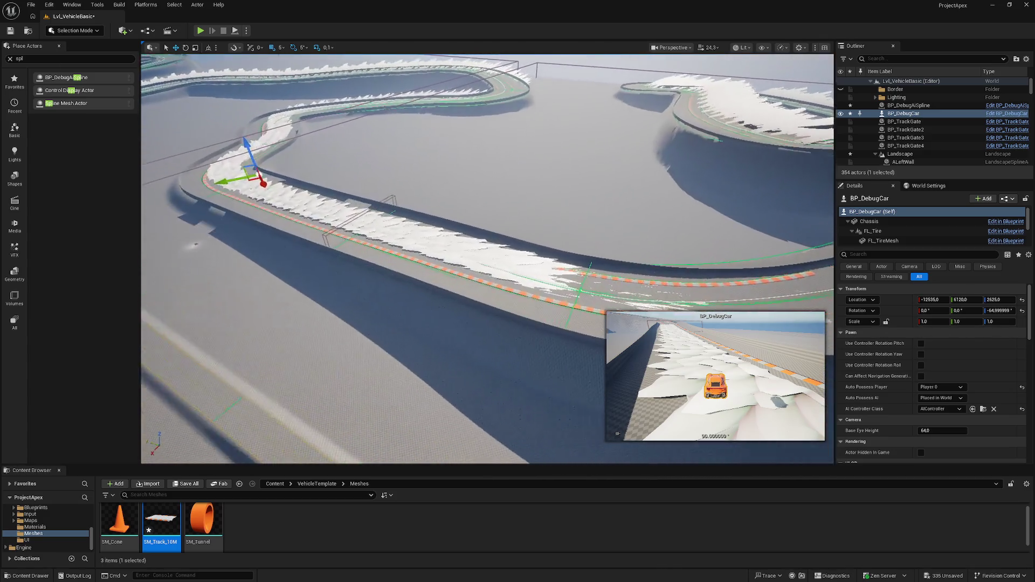
double_click(162, 518)
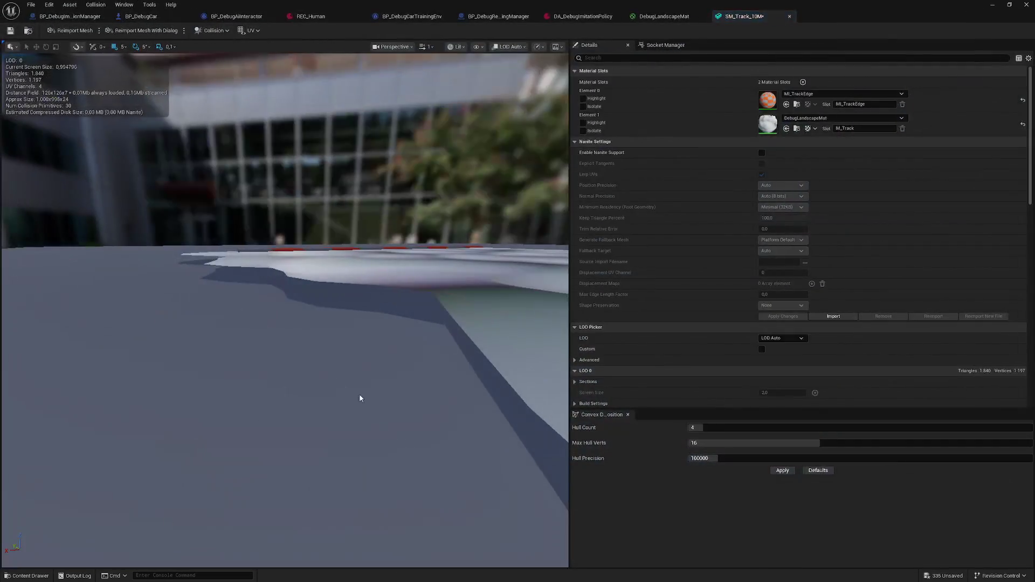
Reset material slot Element 1, assign MI_TrackEdge_Inst to it, and save SM_Track_10M.
click(862, 120)
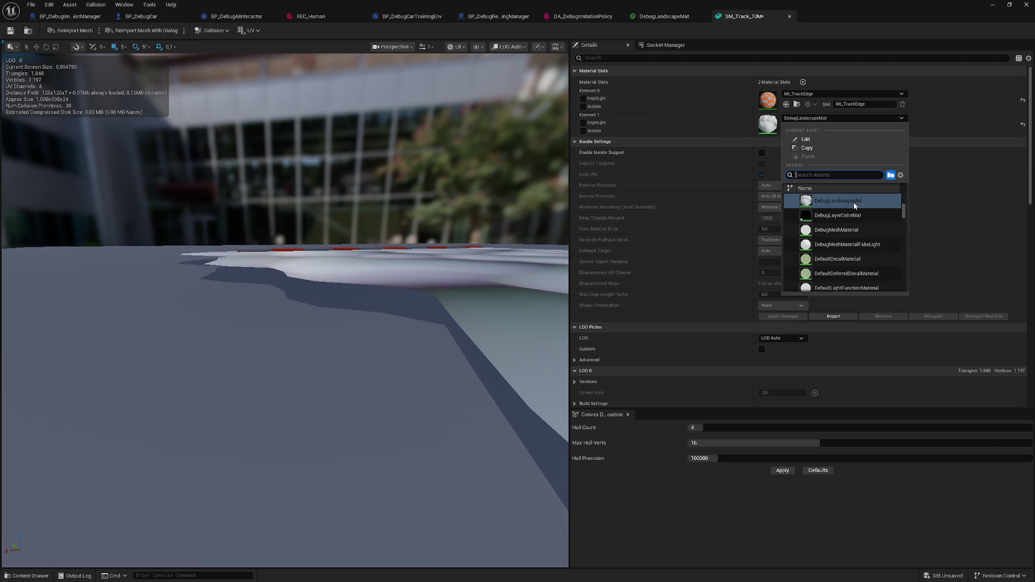
scroll(871, 220, up, 3)
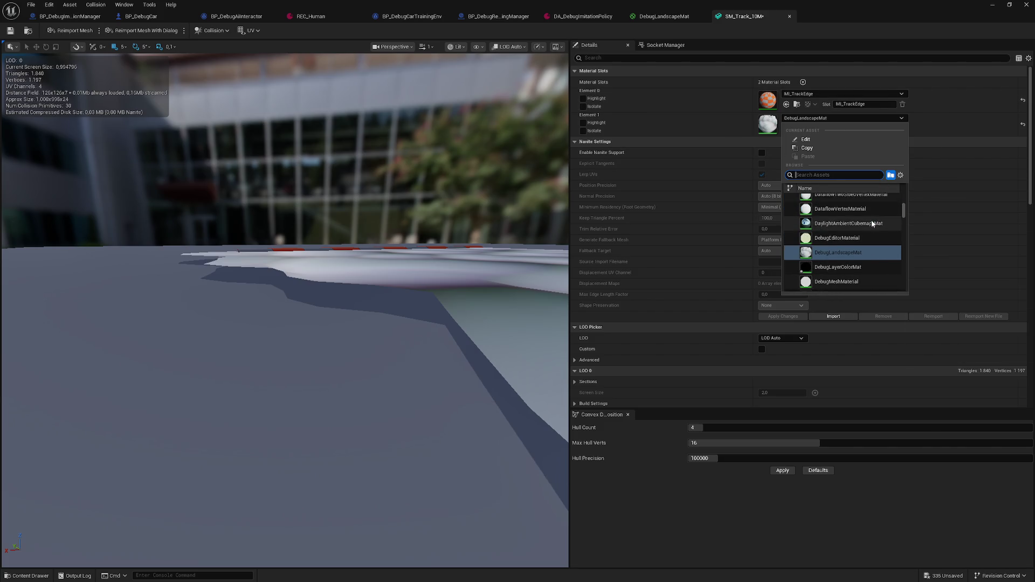
scroll(871, 220, down, 2)
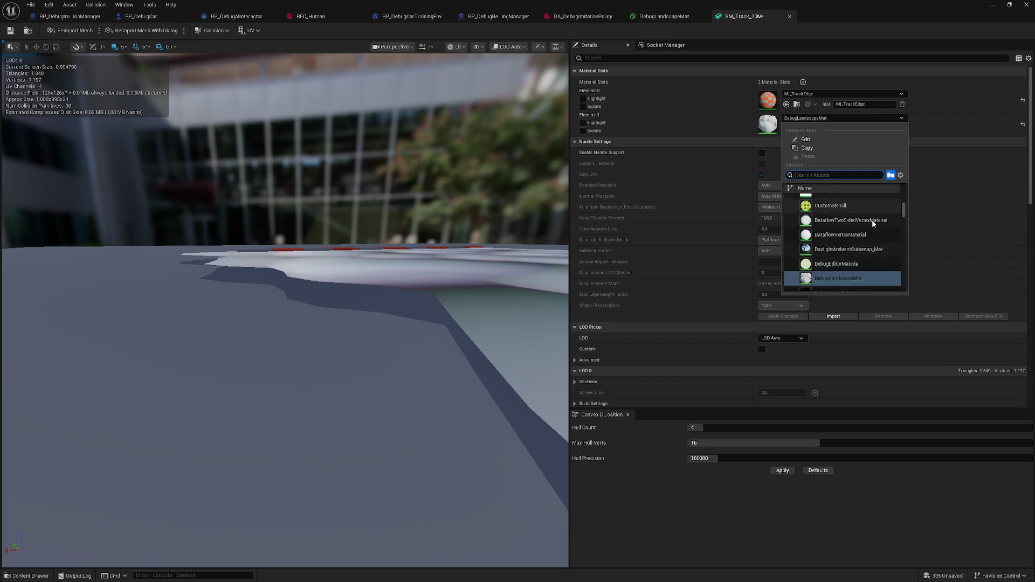
drag(902, 209, 906, 205)
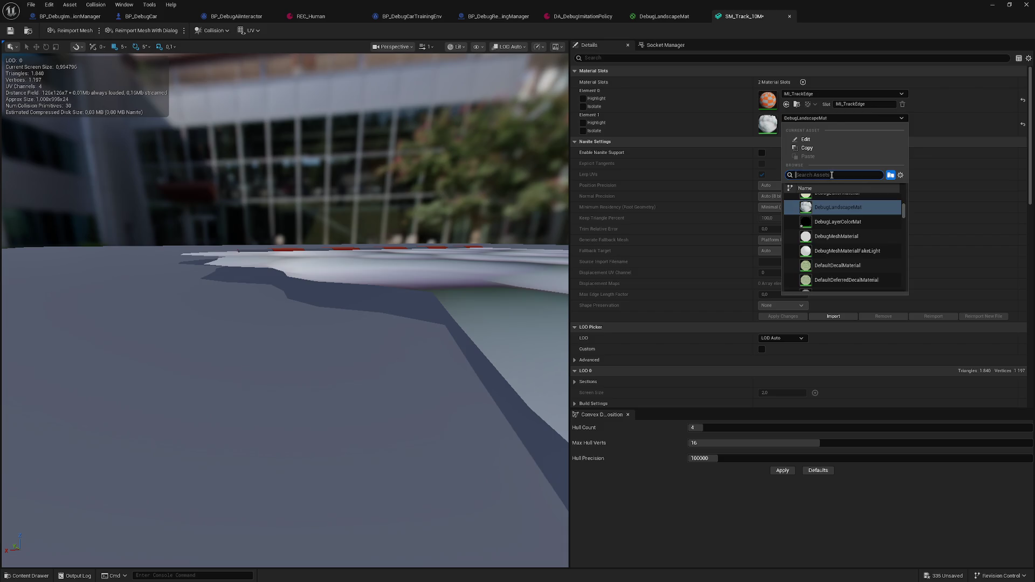
click(686, 166)
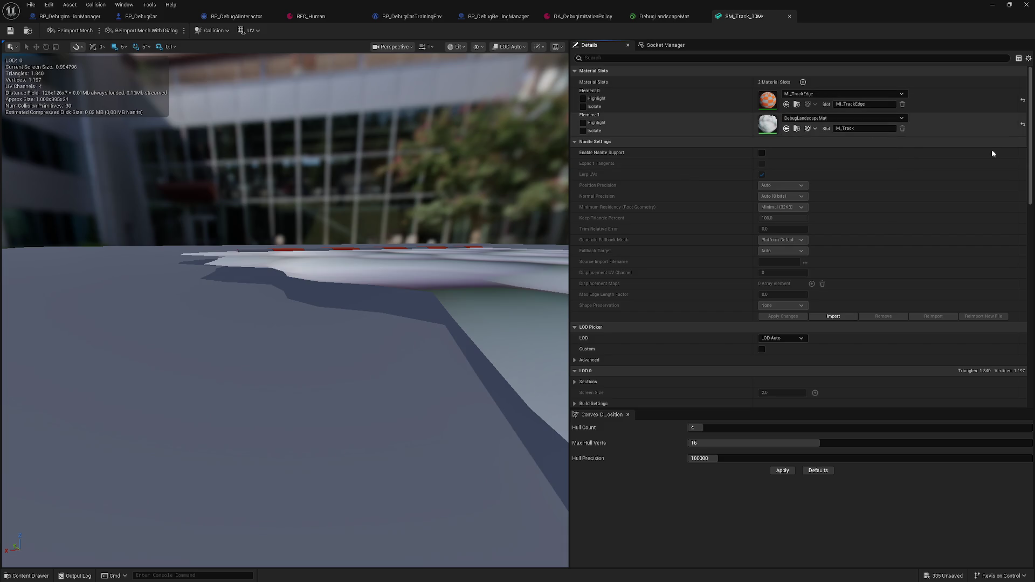
click(1021, 126)
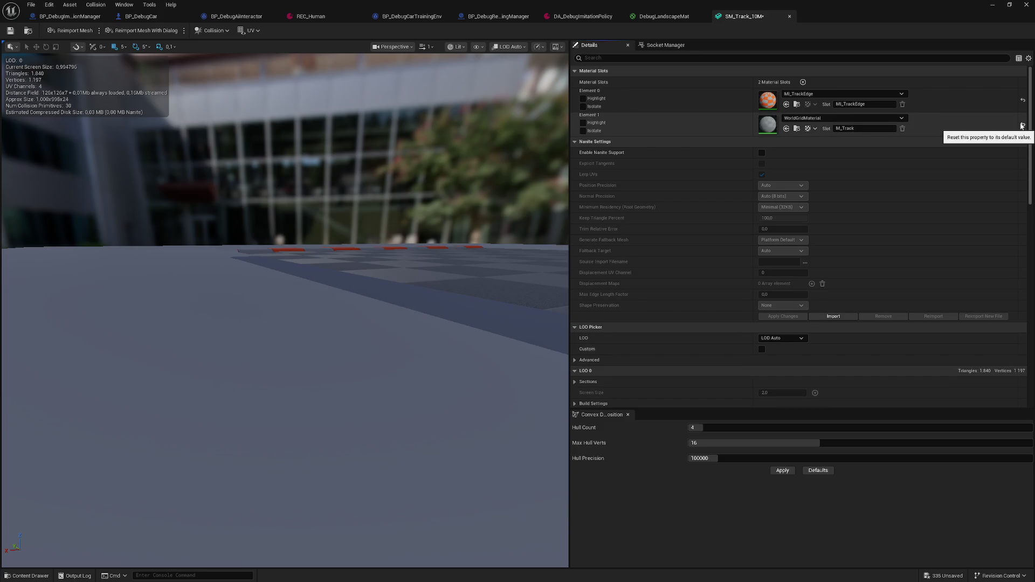
click(816, 118)
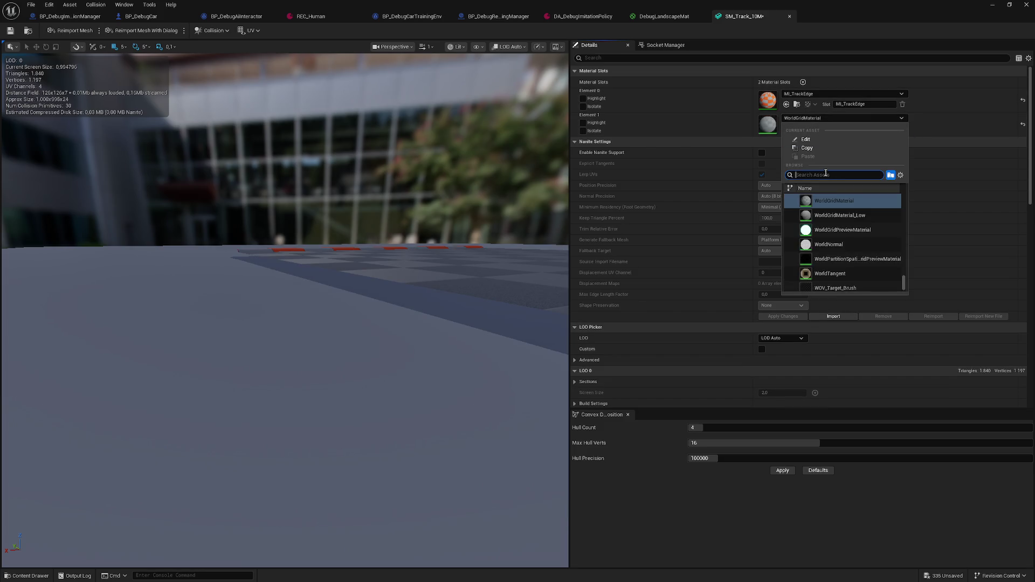
text(track)
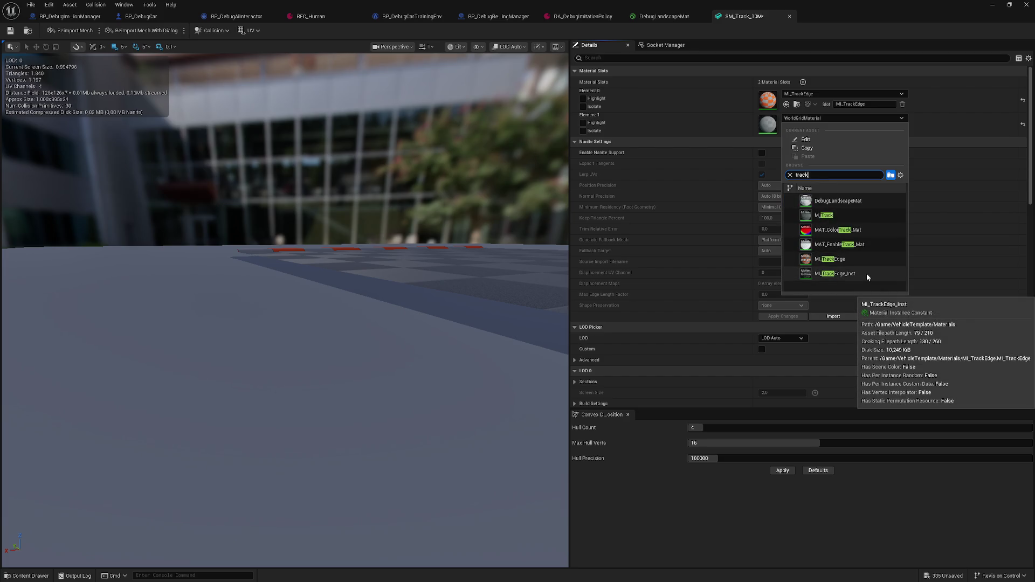
click(867, 274)
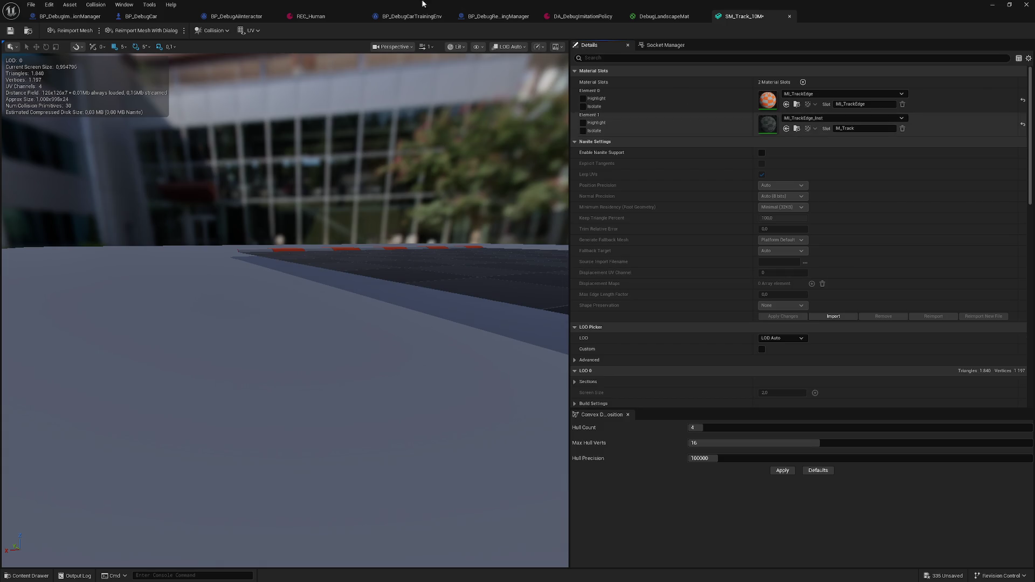
click(10, 31)
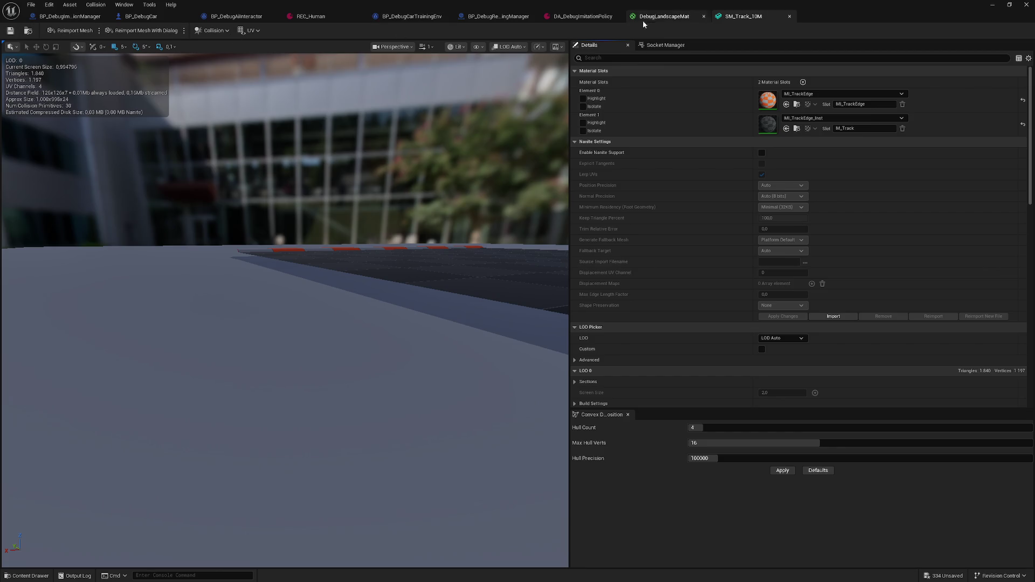
Return to the DebugLandscapeMat graph, frame it, and marquee-select all its expression nodes.
click(664, 16)
mouse_move(418, 180)
mouse_down()
mouse_move(532, 185)
mouse_move(643, 263)
mouse_up()
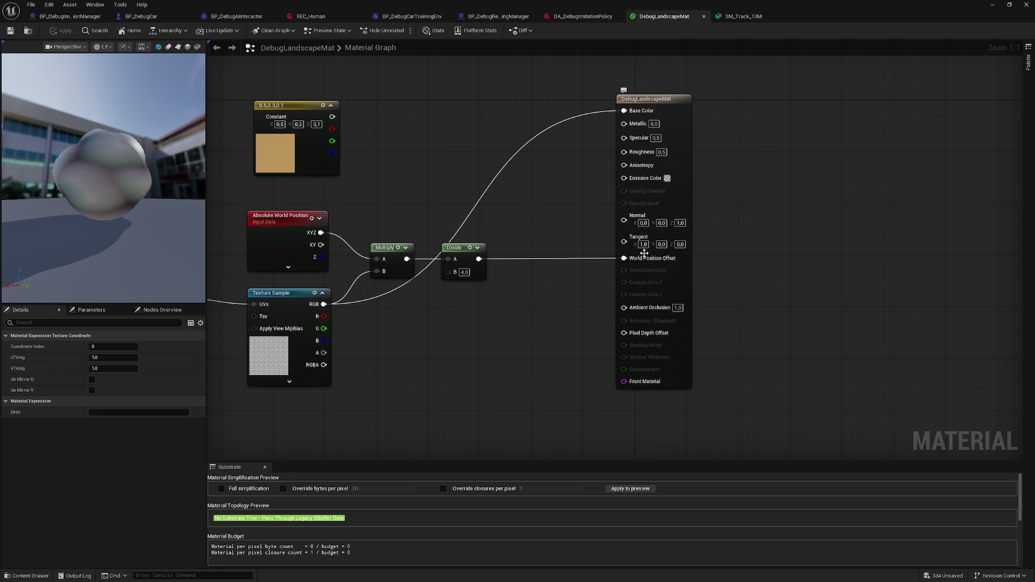
key(Home)
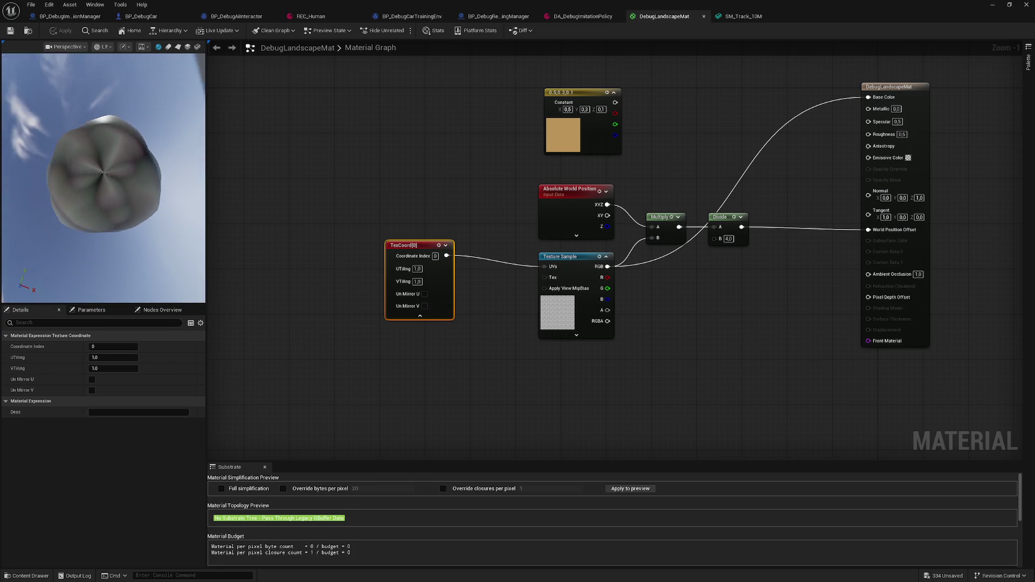
scroll(394, 125, down, 1)
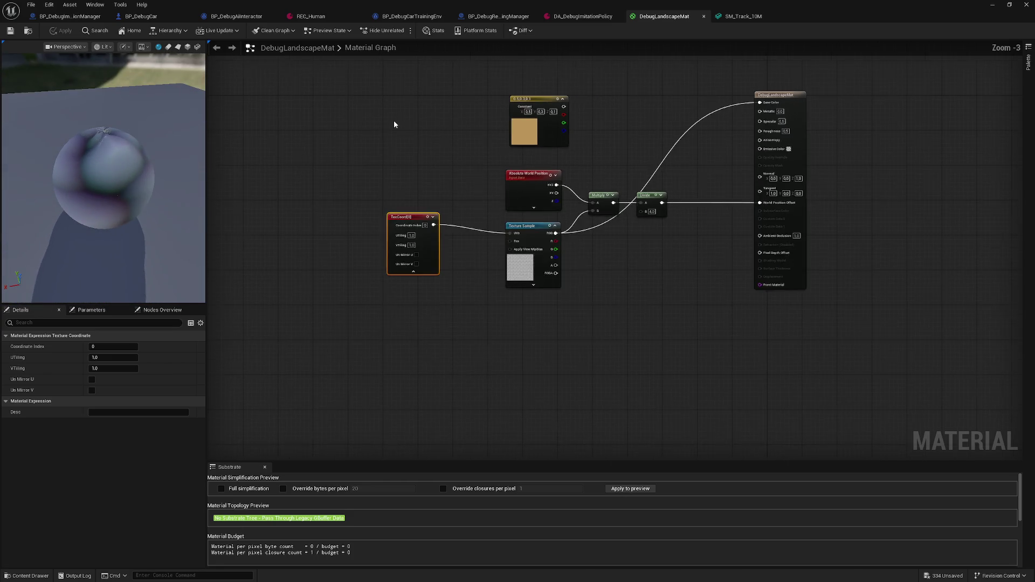
scroll(393, 125, down, 1)
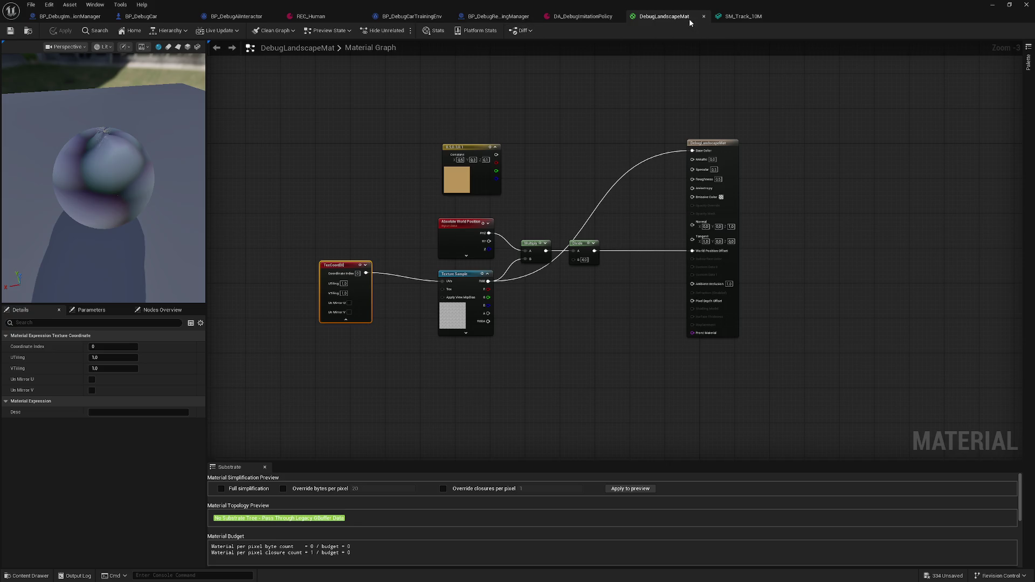
scroll(626, 168, up, 3)
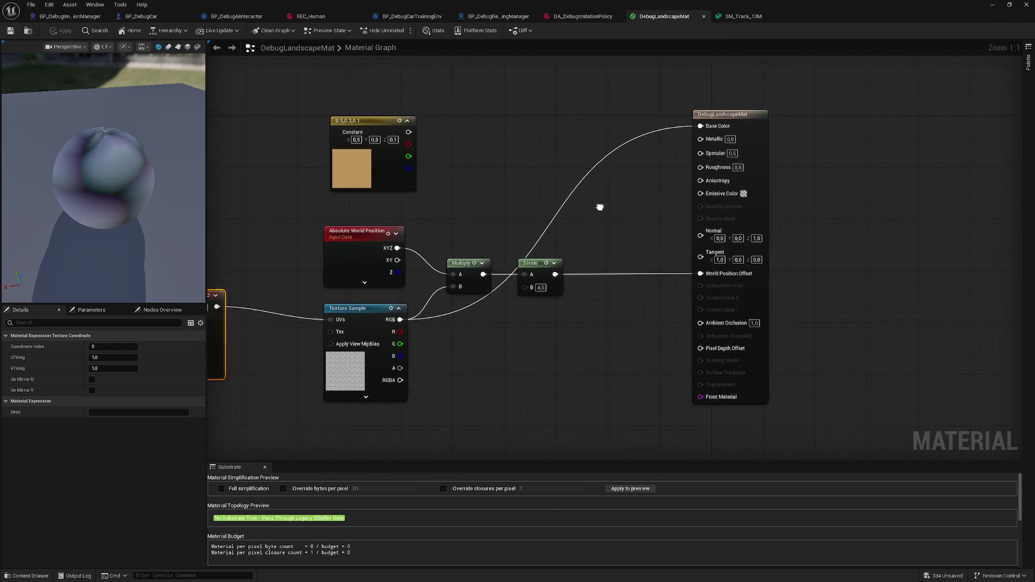
scroll(351, 126, down, 2)
drag(347, 100, 669, 353)
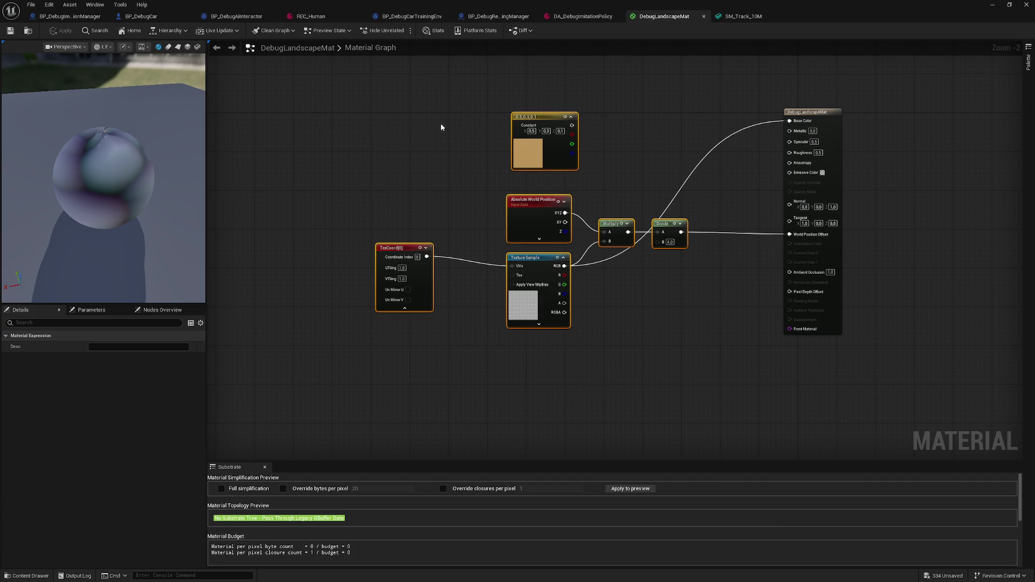
Delete all expression nodes in DebugLandscapeMat, then close it and apply the changes.
drag(678, 232, 576, 233)
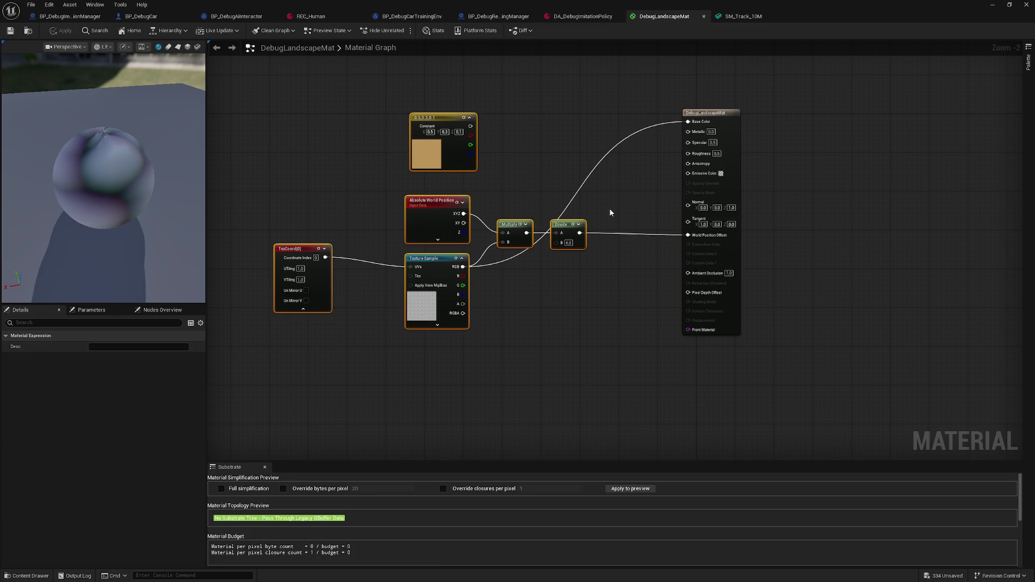
drag(271, 88, 581, 311)
key(Delete)
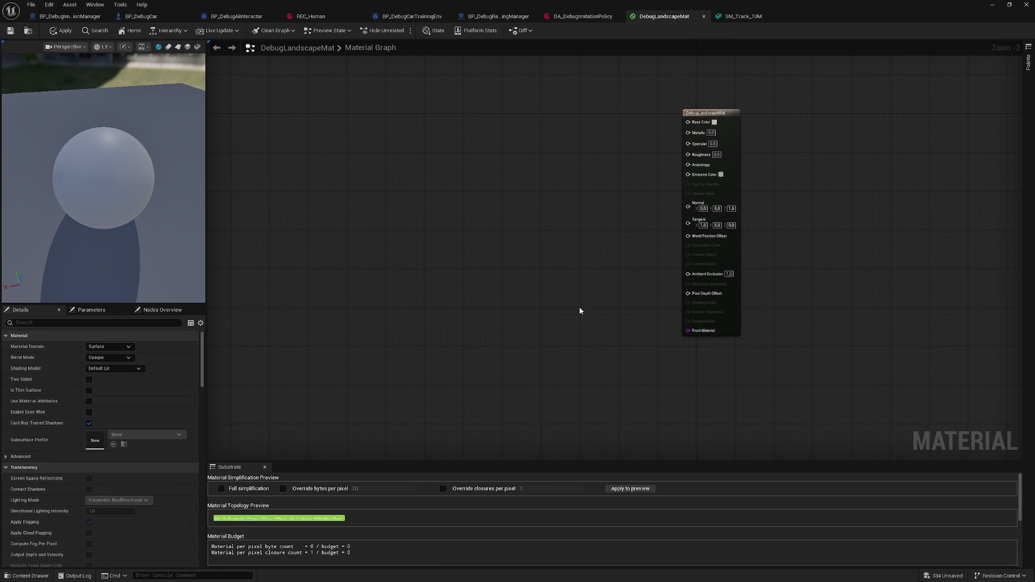
click(722, 114)
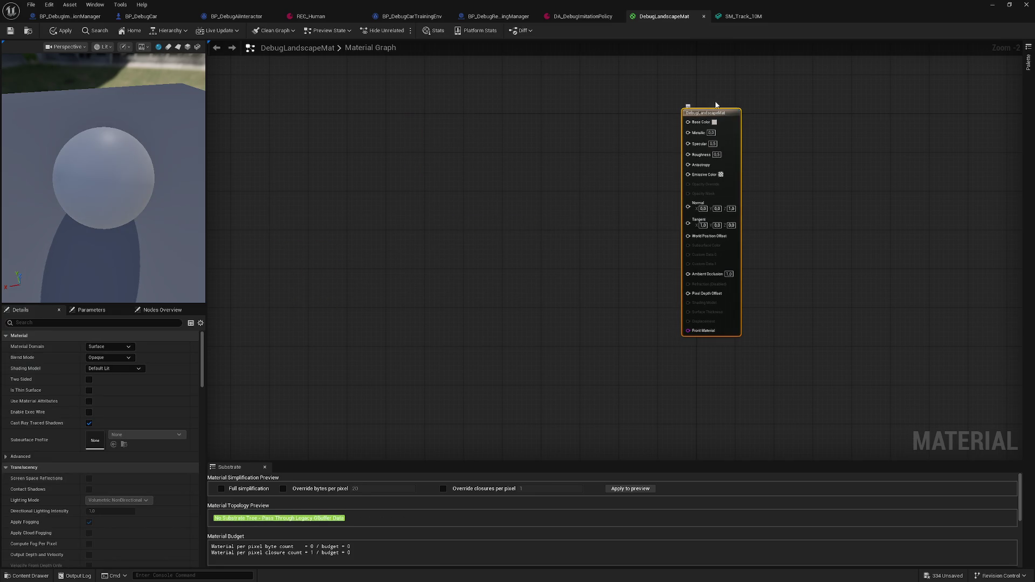
click(704, 17)
click(542, 313)
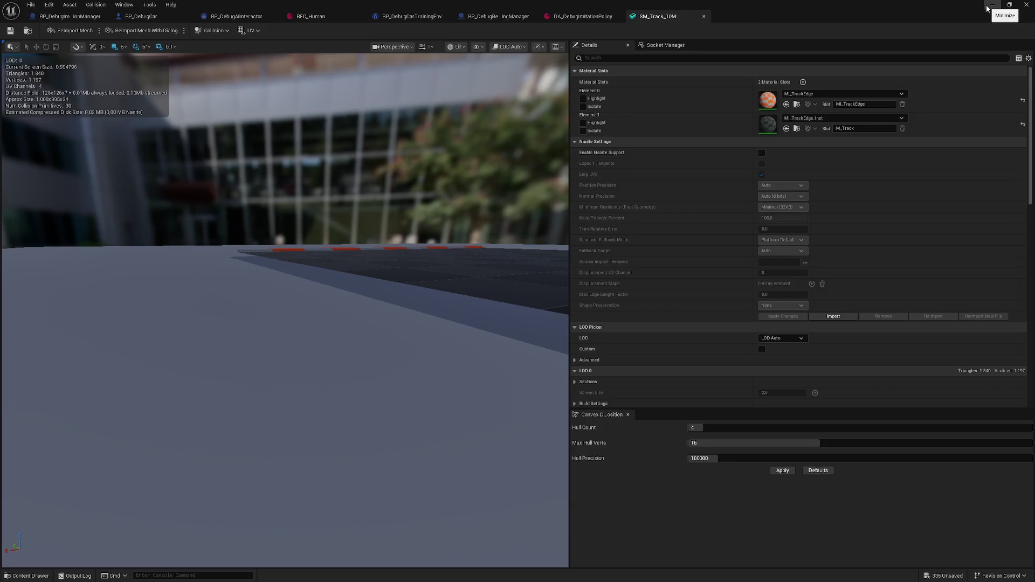
click(993, 5)
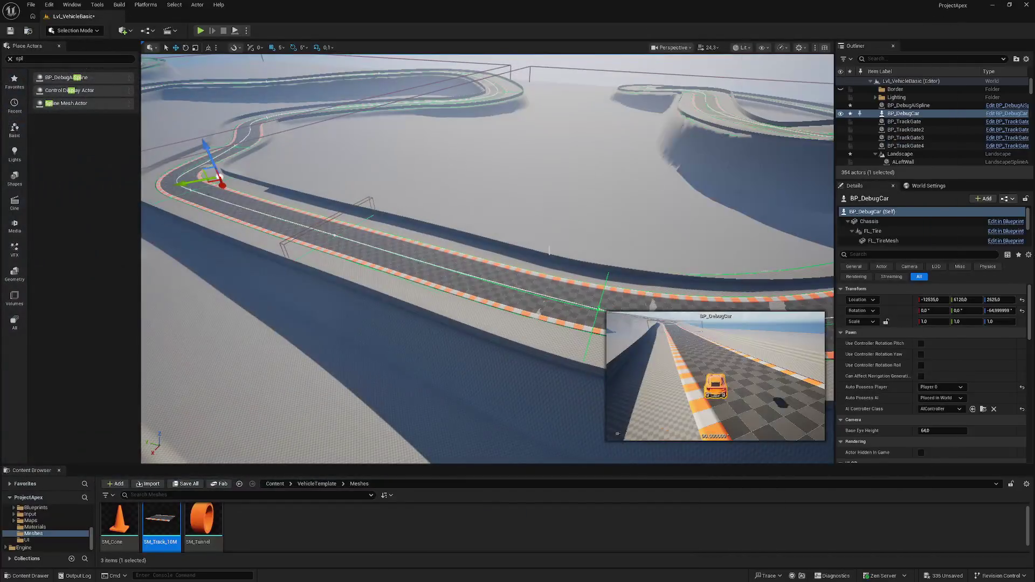
Go to Content > Tracks > Rally and delete the DebugLandscapeMat asset.
click(275, 484)
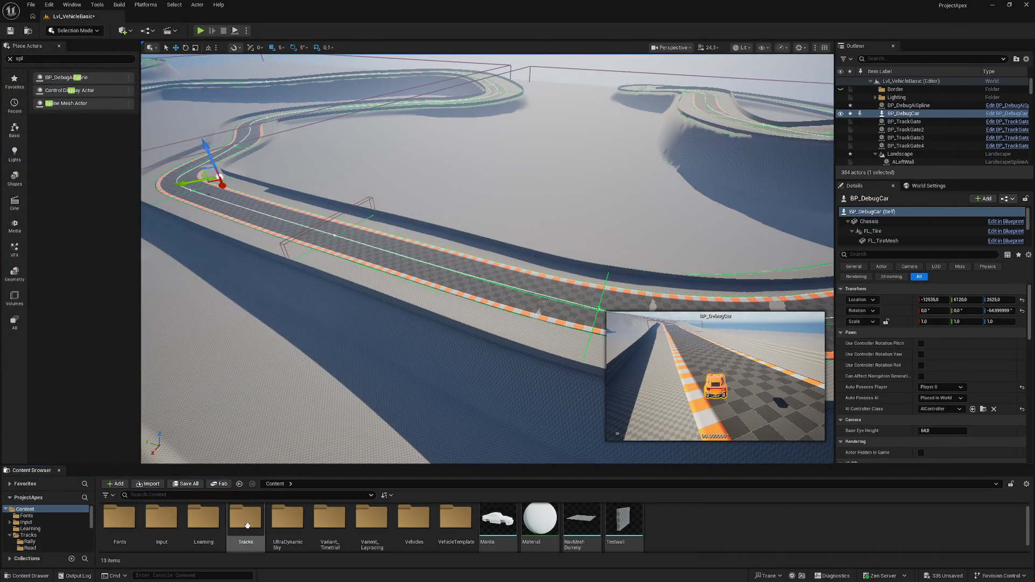
drag(366, 464, 366, 423)
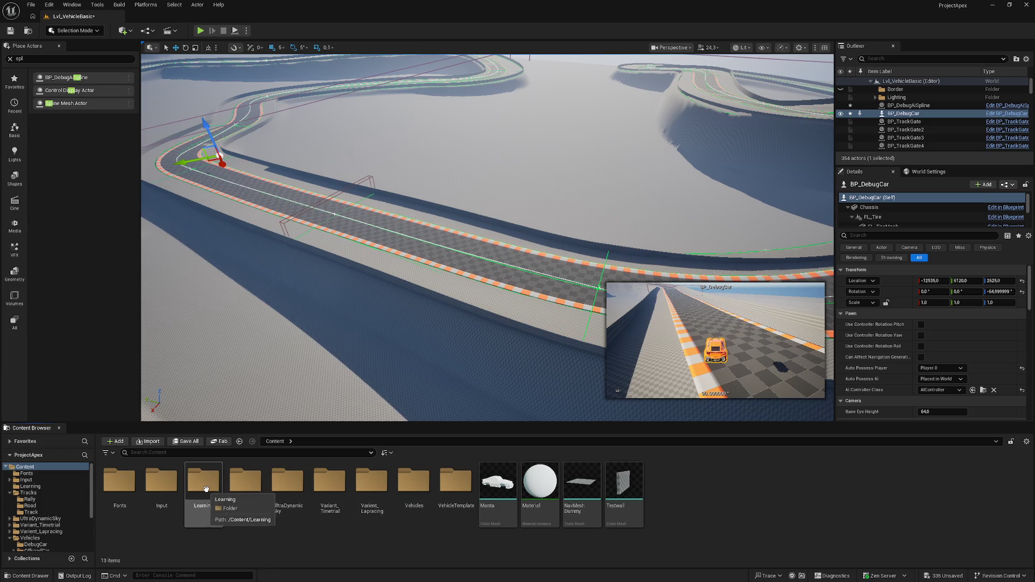
double_click(254, 485)
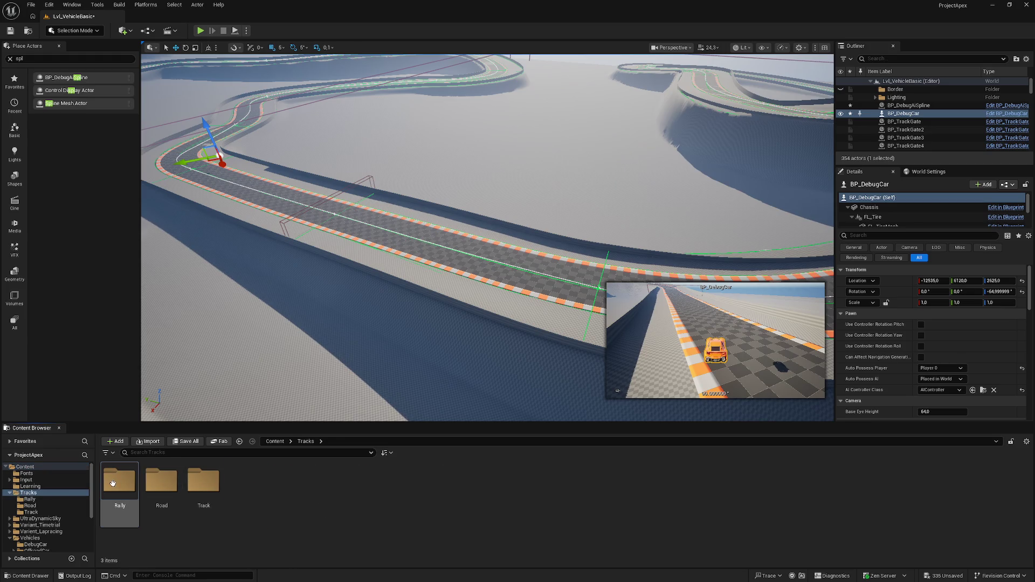
double_click(113, 483)
click(119, 486)
key(Delete)
click(474, 431)
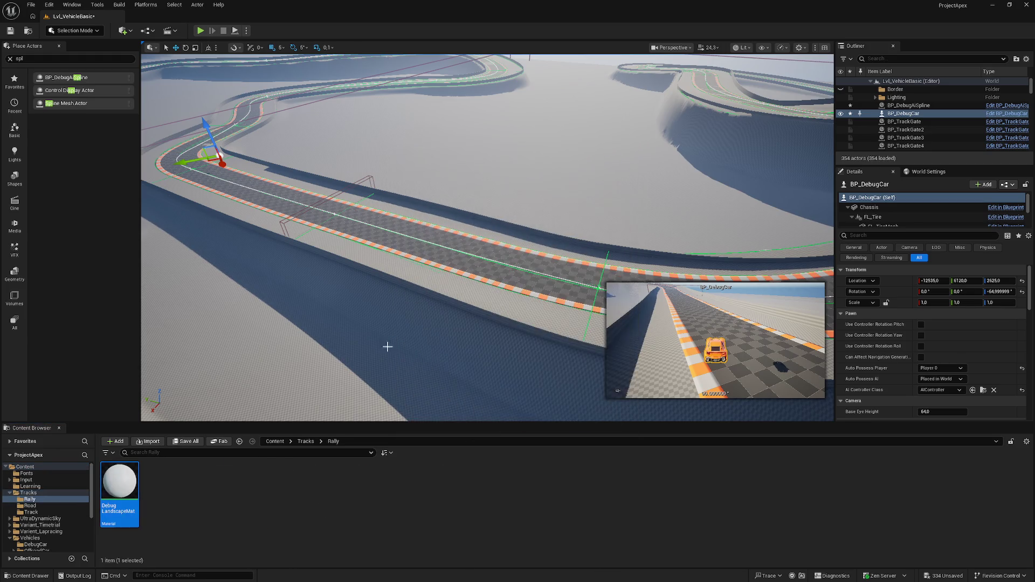
mouse_move(405, 363)
mouse_down()
mouse_move(423, 329)
mouse_move(431, 245)
mouse_move(372, 246)
mouse_move(364, 235)
mouse_move(405, 234)
mouse_move(362, 234)
mouse_move(369, 215)
mouse_up()
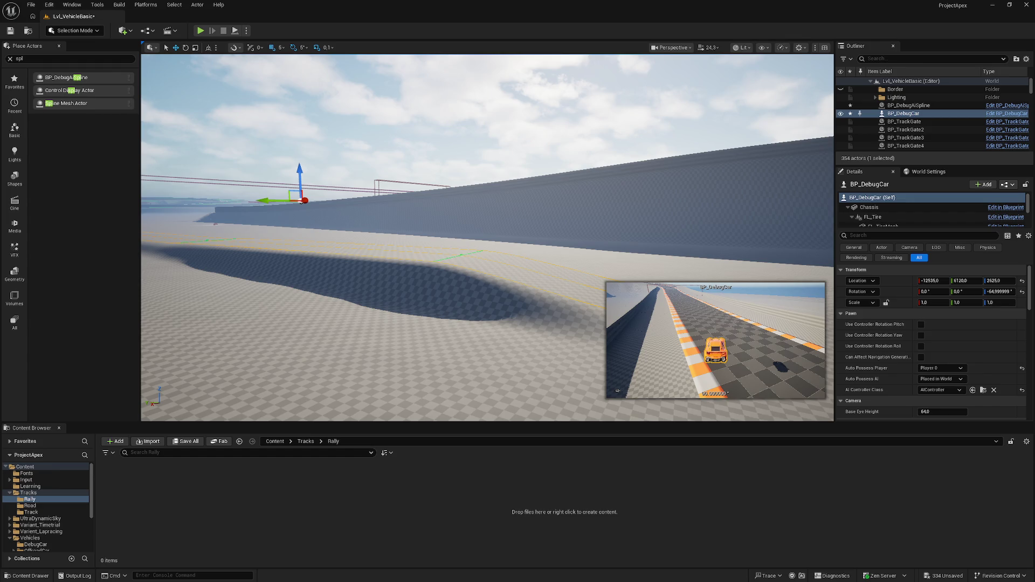
Fly over the banked wall to the flat area and select the landscape spline there.
key(w)
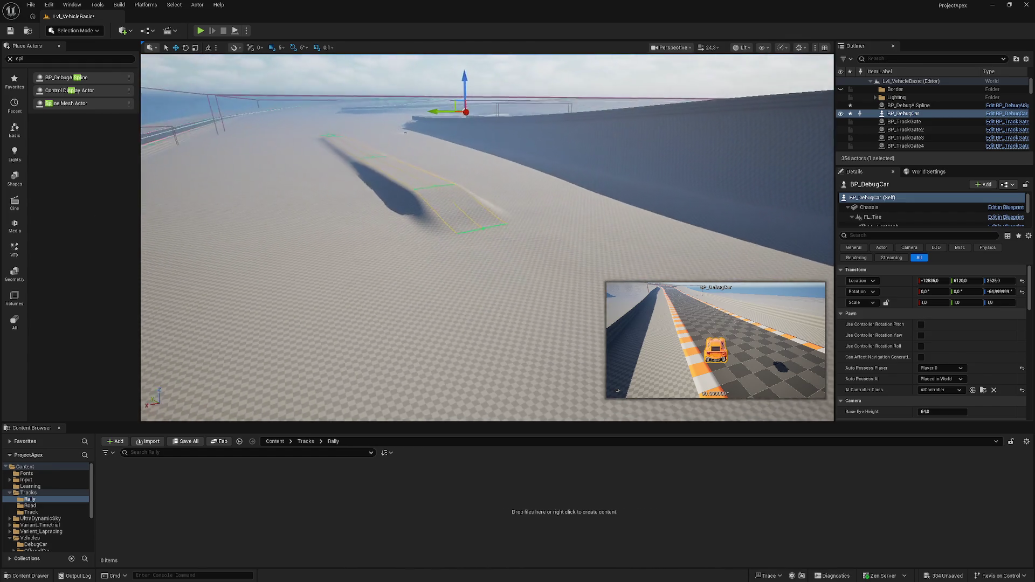
key(w)
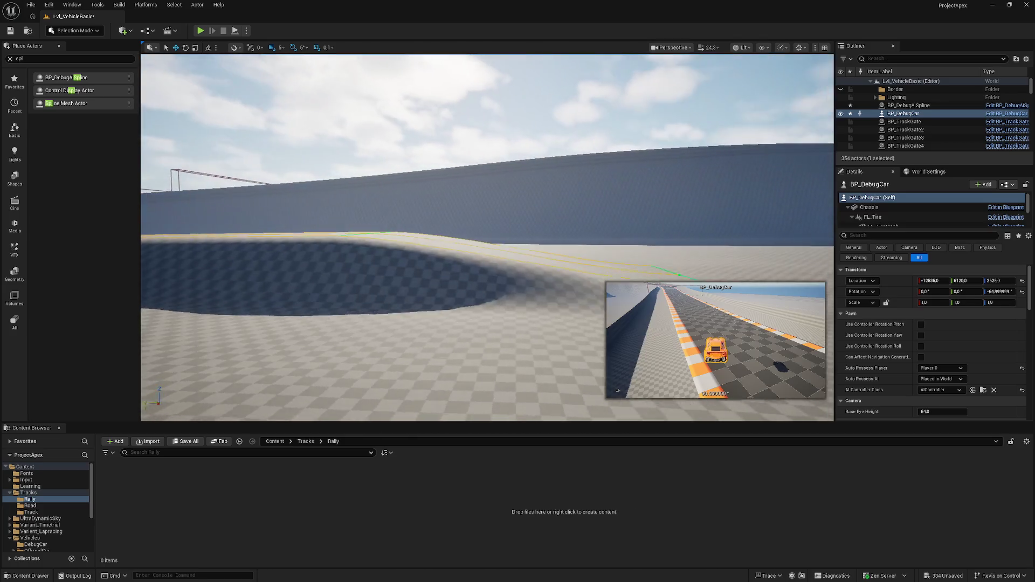
key(w)
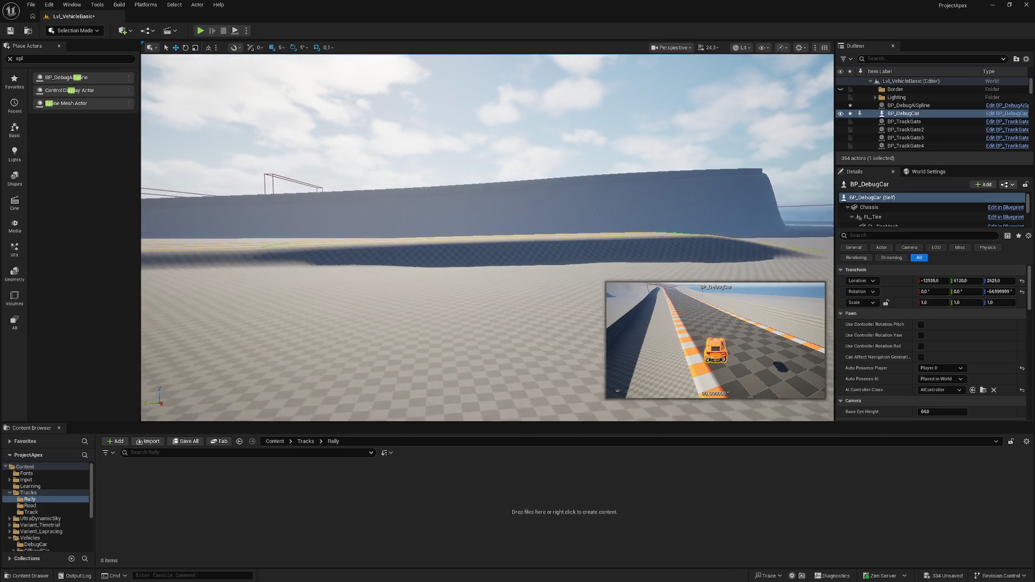
key(w)
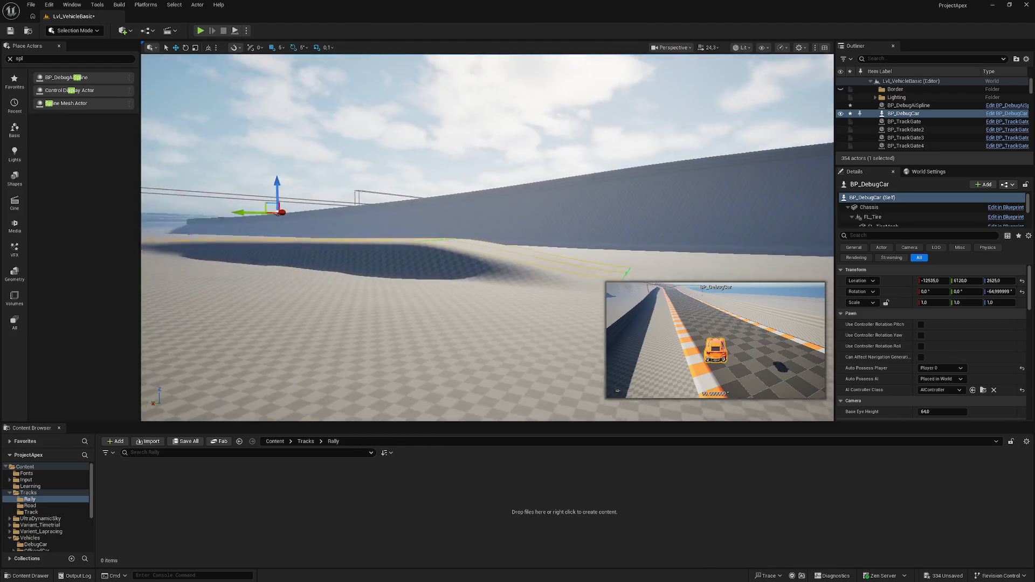
key(w)
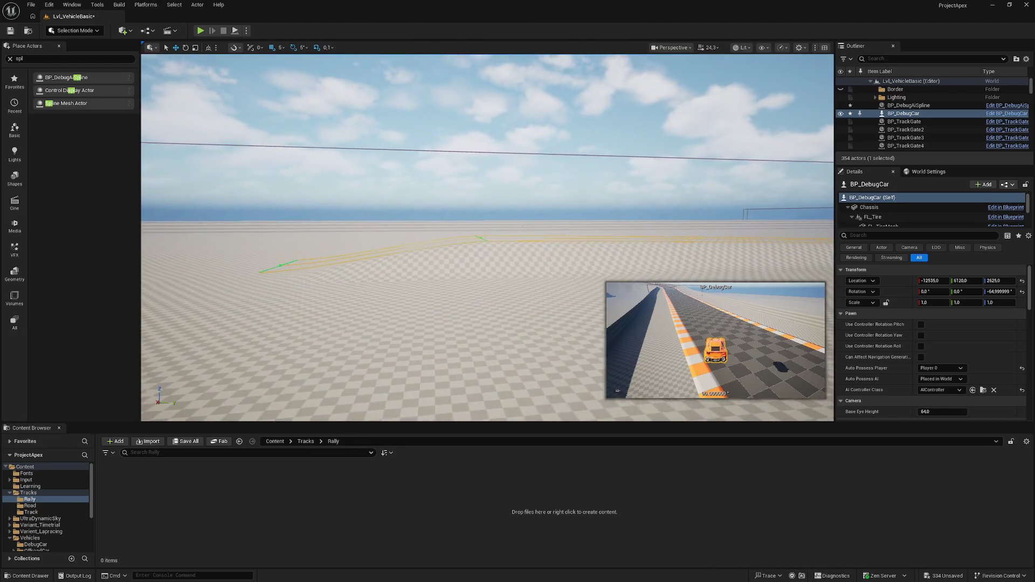
key(w)
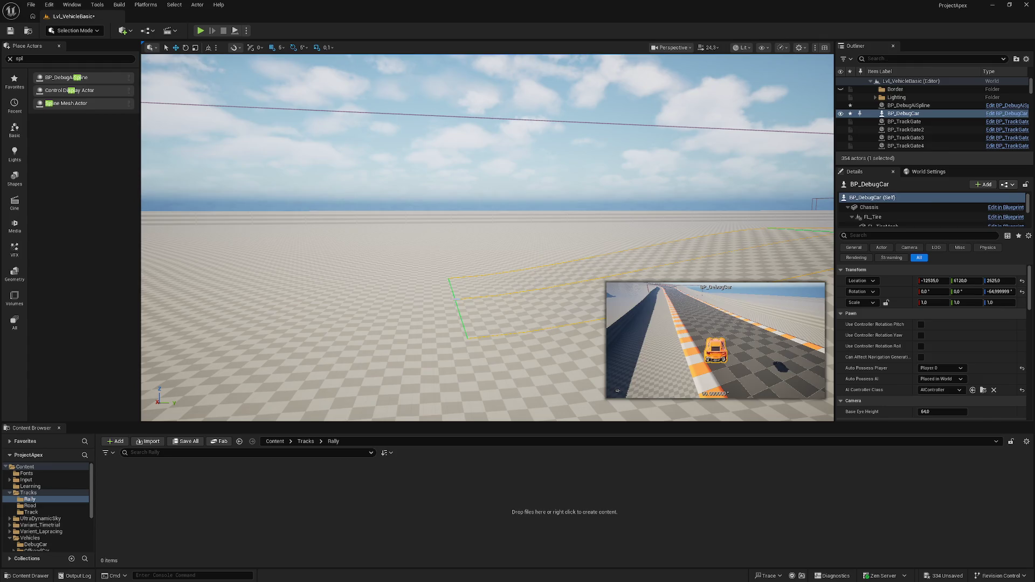
click(553, 256)
Switch the editor into Landscape Mode with Shift+2.
click(74, 31)
click(79, 55)
key(shift+2)
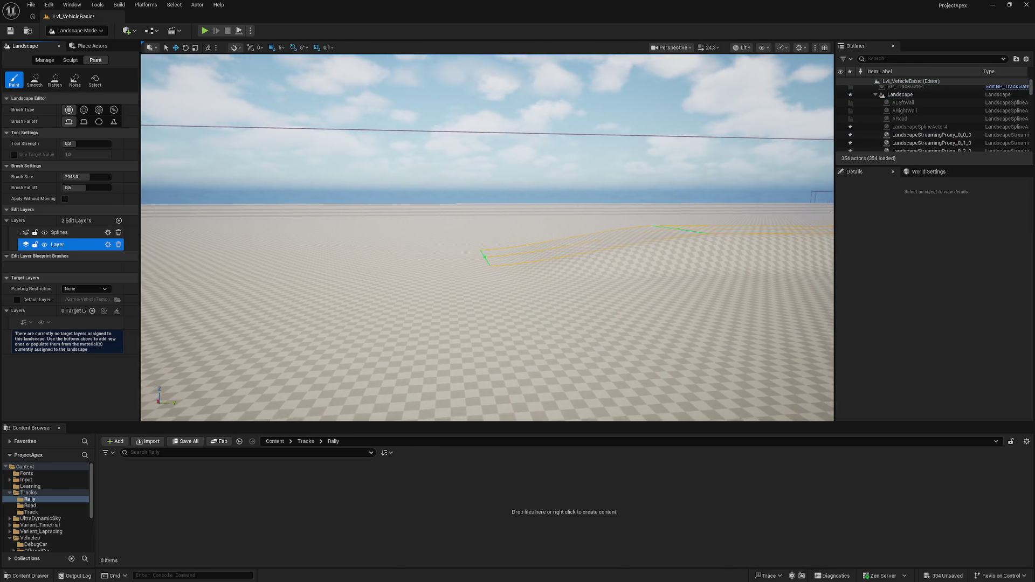
In the landscape Splines tool, drag the spline's end control point along X to reshape the ramp.
key(w)
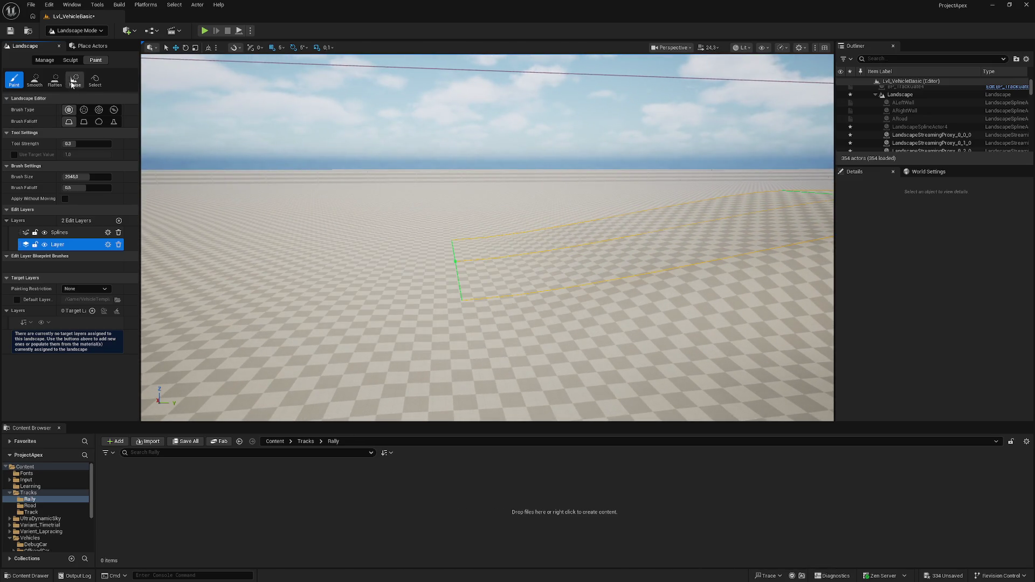
click(45, 60)
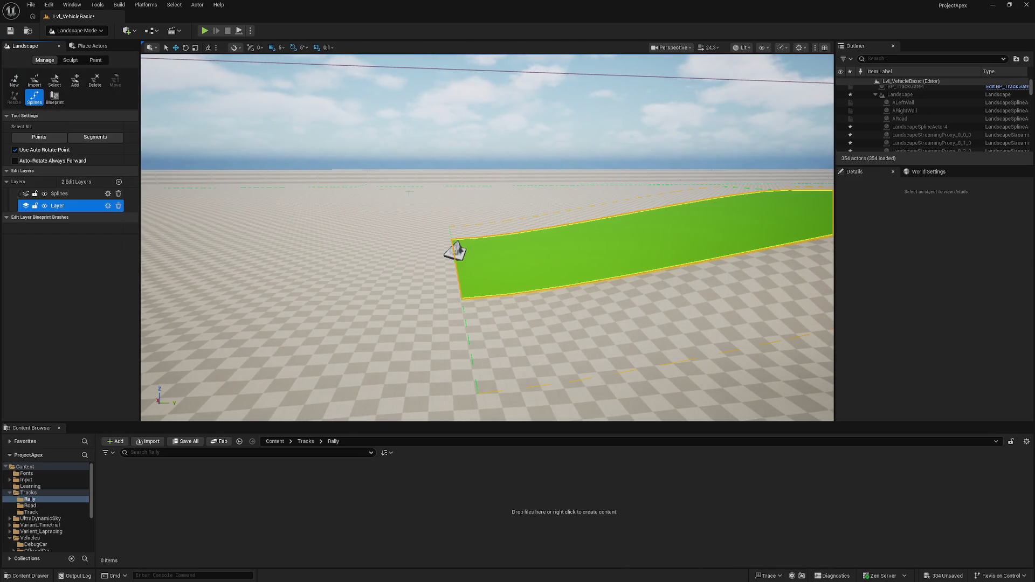
key(s)
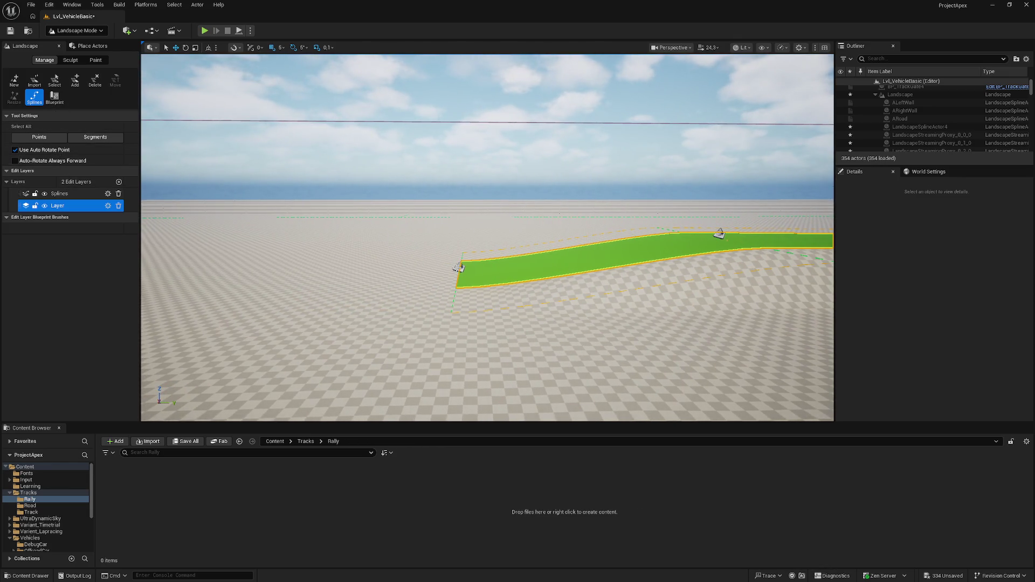
click(459, 268)
drag(488, 273, 409, 275)
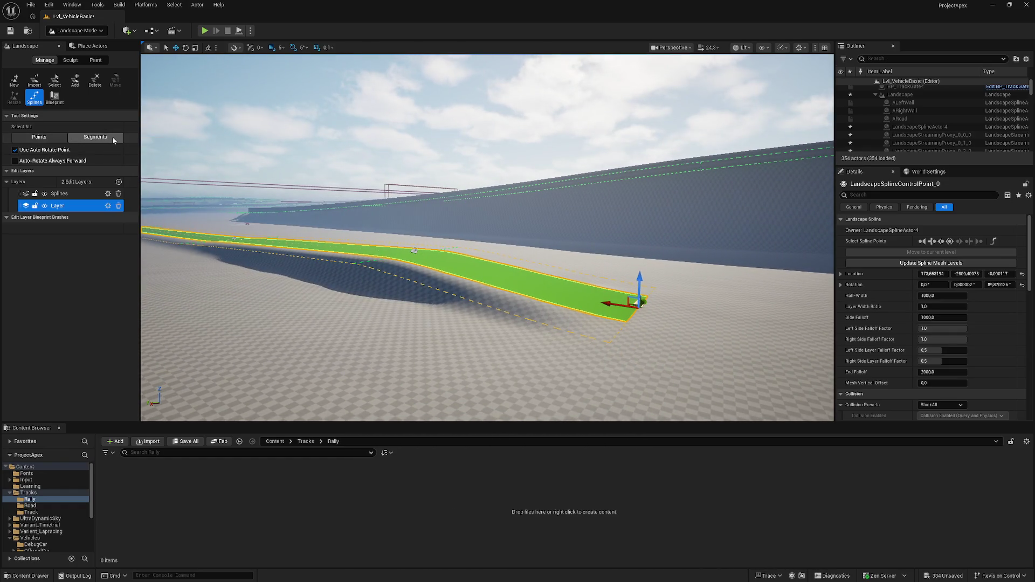
Select the ramp's four road spline segments and show their Landscape Deformation settings (Raise Terrain on, Lower Terrain off).
click(112, 137)
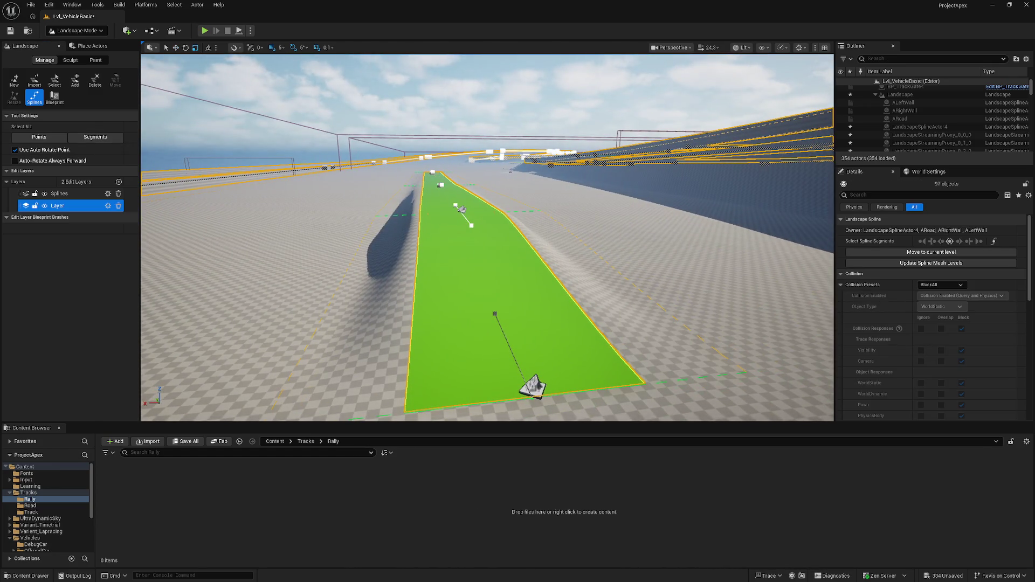
click(495, 323)
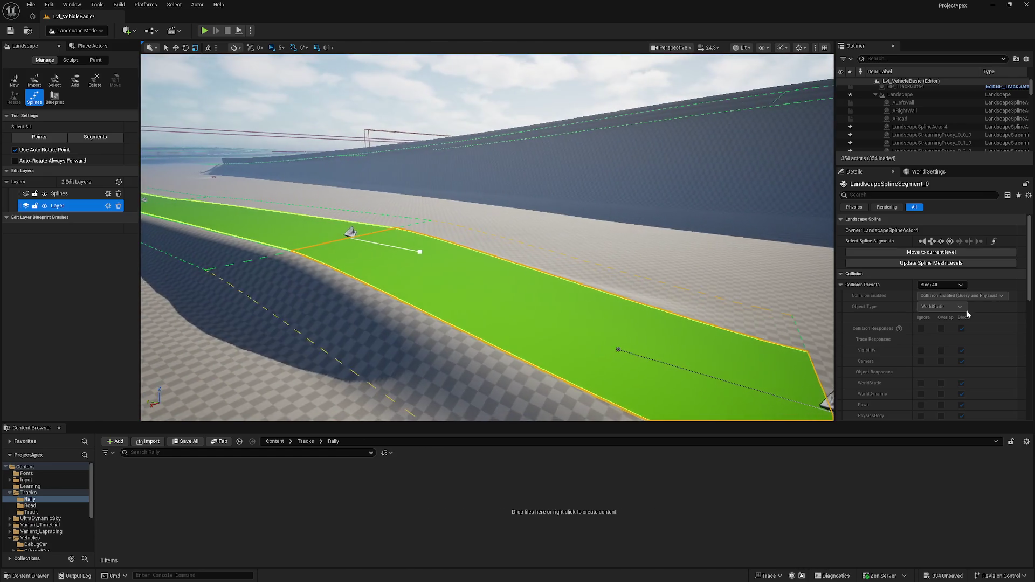
click(960, 241)
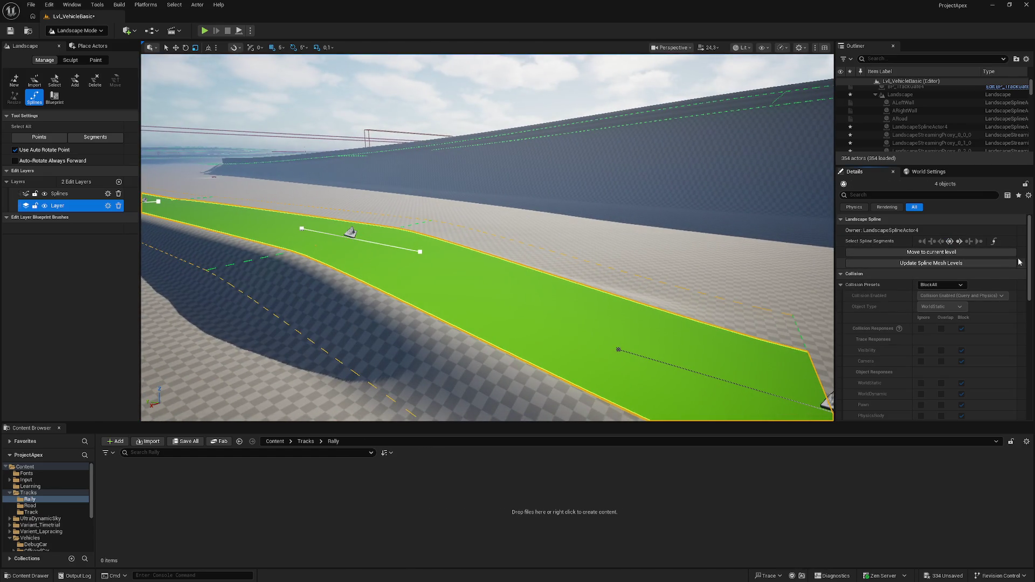
drag(1030, 260, 1034, 379)
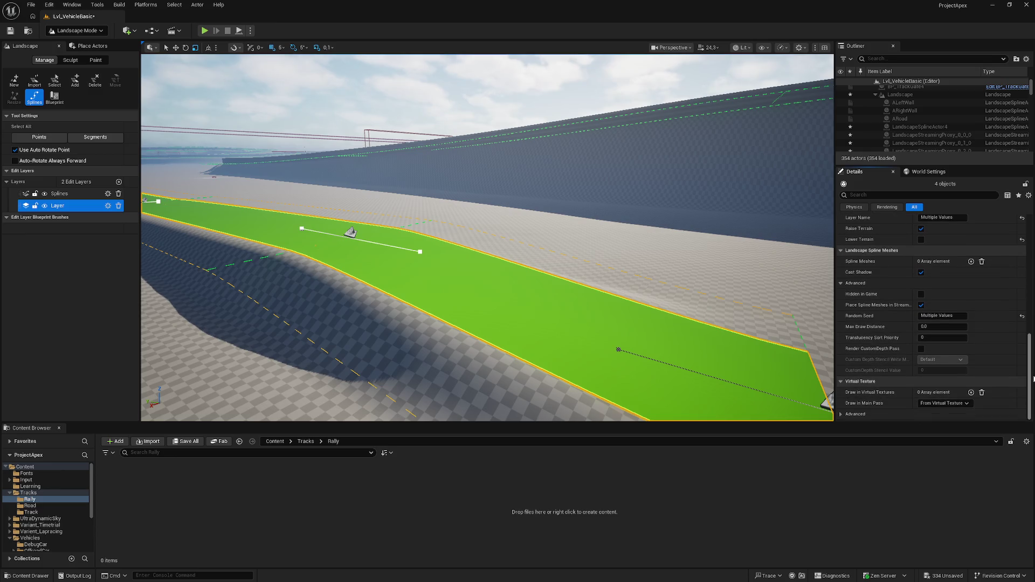
scroll(873, 294, up, 2)
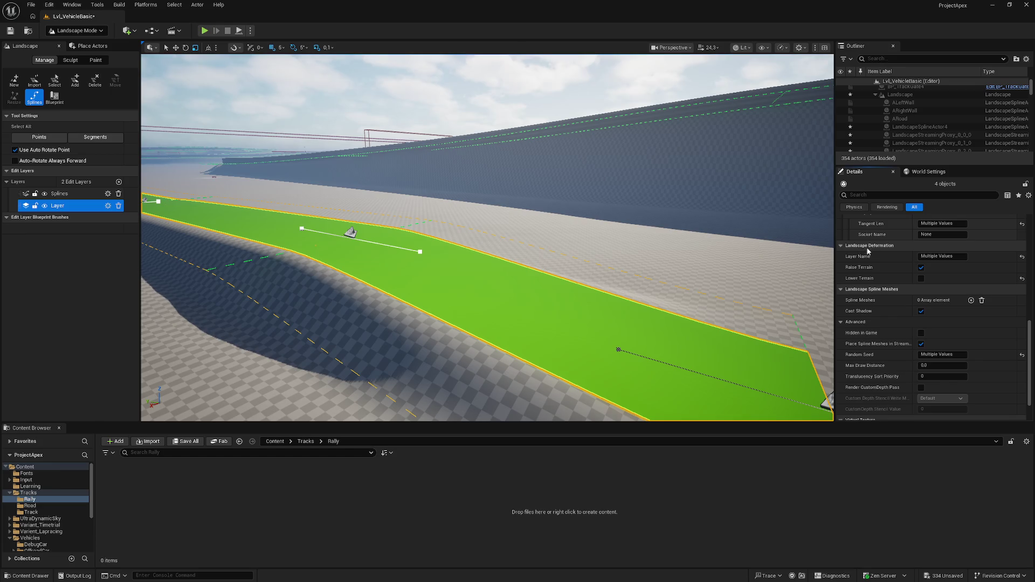
drag(485, 243, 528, 235)
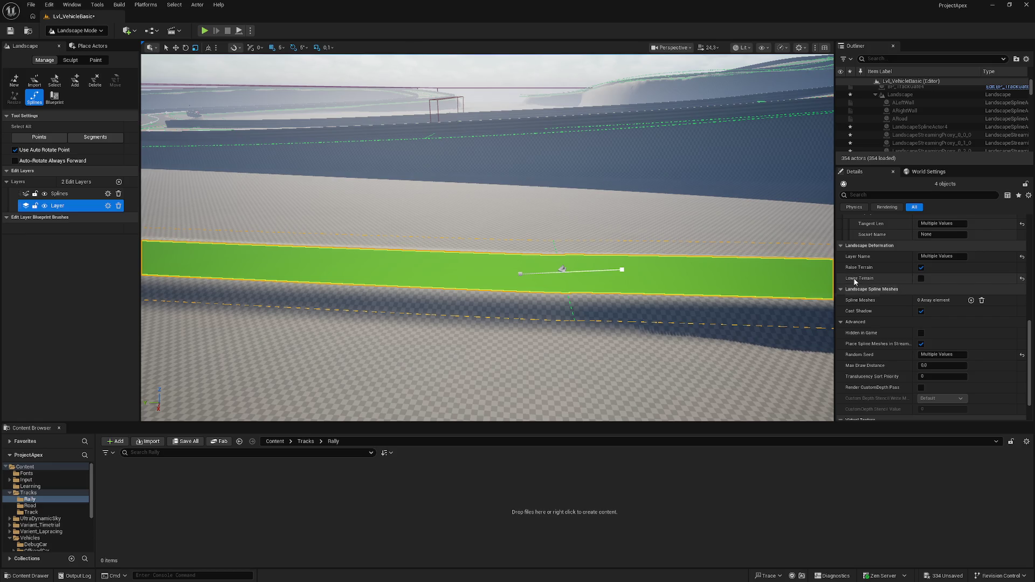
mouse_move(849, 280)
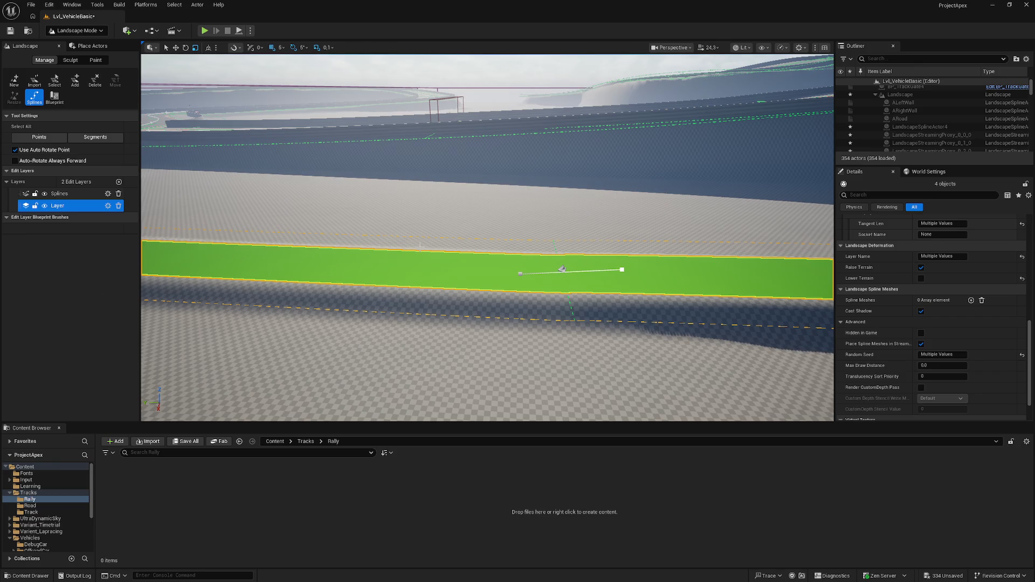
mouse_move(416, 217)
mouse_down()
mouse_move(488, 270)
mouse_move(464, 275)
mouse_move(386, 253)
mouse_up()
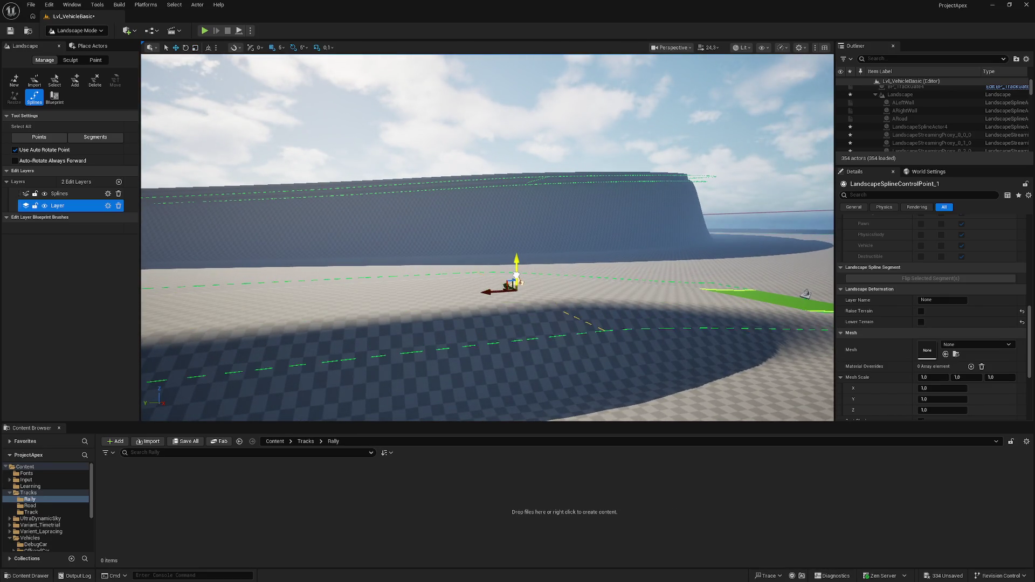
Run a brief Play test of the level and stop it with Esc.
drag(386, 253, 380, 254)
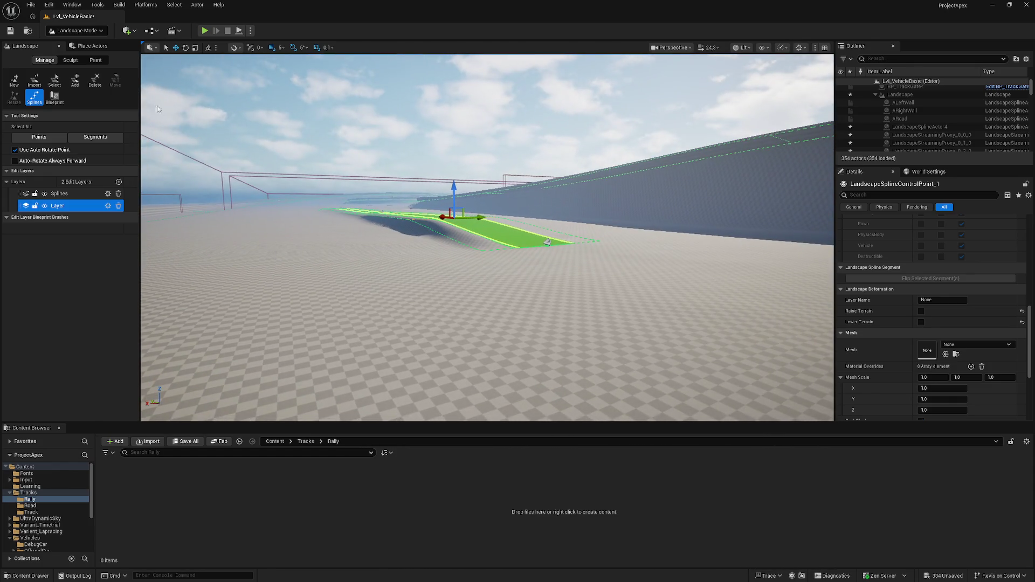
click(203, 31)
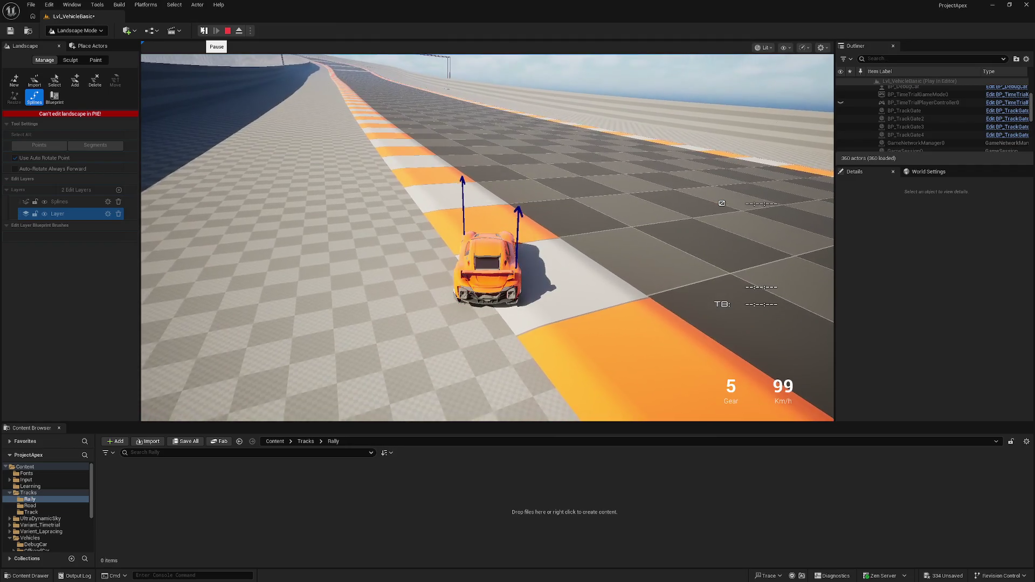
key(Escape)
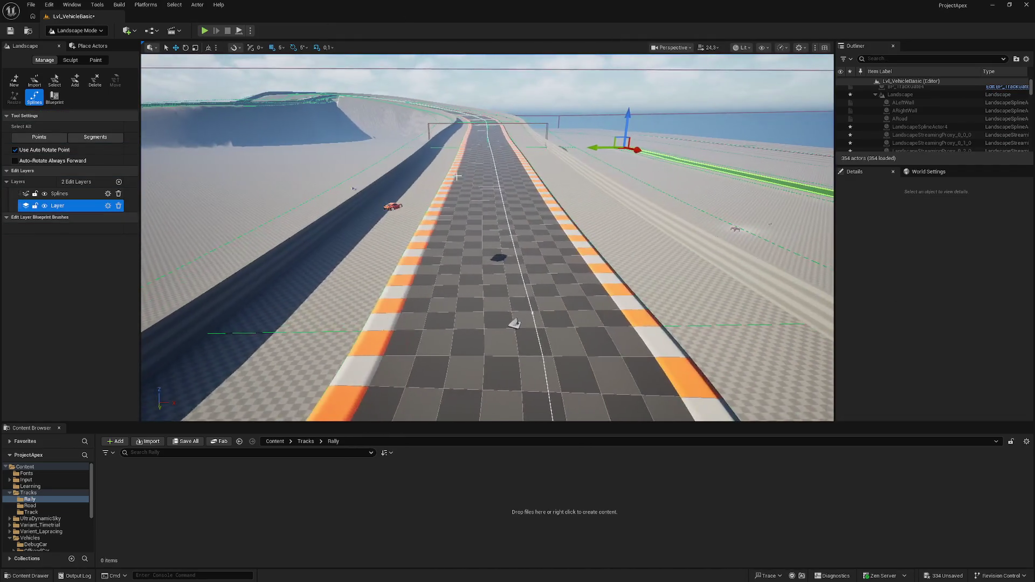
drag(389, 206, 442, 215)
click(75, 30)
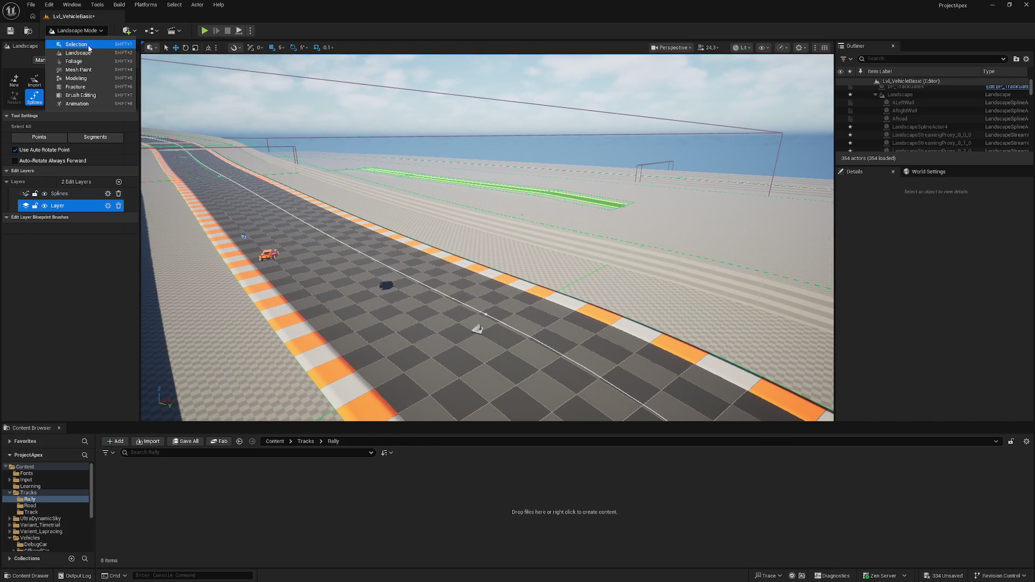
Move BP_DebugCar onto the flat ground near the new ramp, then play from there with Alt+P.
click(75, 42)
drag(345, 162, 346, 100)
click(356, 124)
mouse_move(432, 119)
mouse_down()
mouse_move(197, 117)
mouse_move(652, 186)
mouse_up()
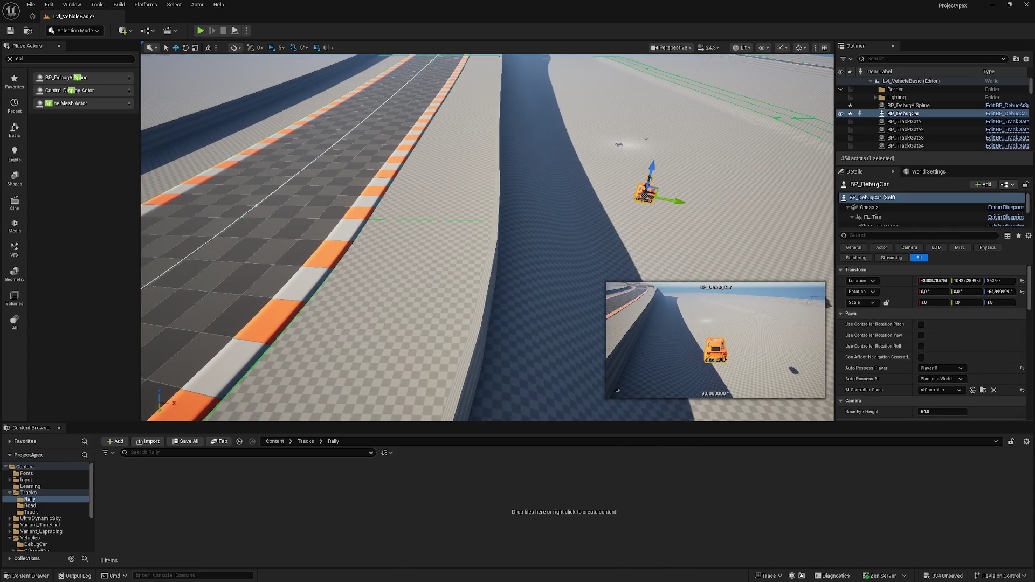
mouse_move(540, 192)
mouse_down()
mouse_move(554, 180)
mouse_move(739, 226)
mouse_move(809, 229)
mouse_up()
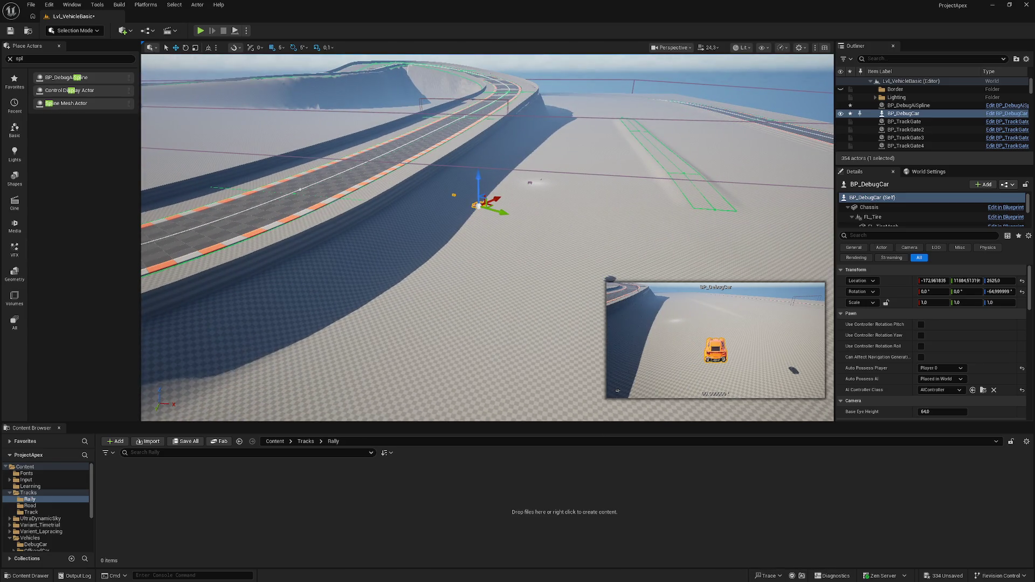
drag(295, 338, 290, 295)
mouse_move(290, 217)
mouse_down()
mouse_move(615, 220)
mouse_move(588, 270)
mouse_move(583, 342)
mouse_up()
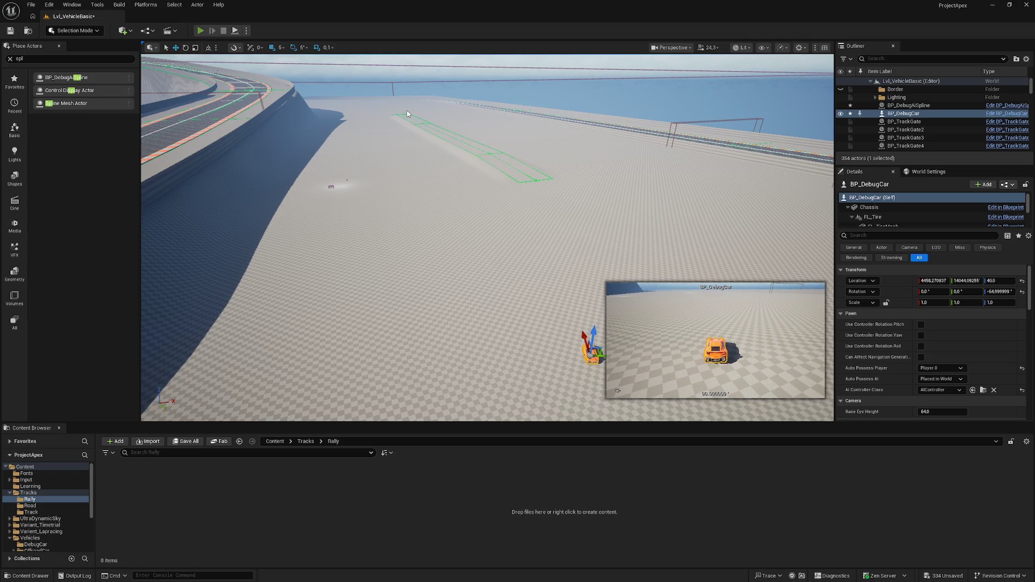
key(alt+p)
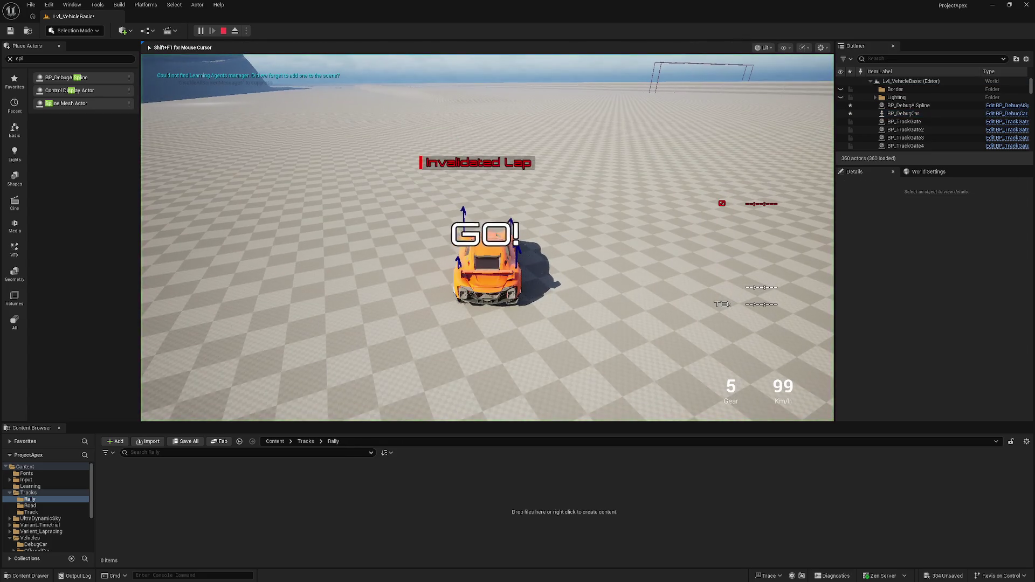
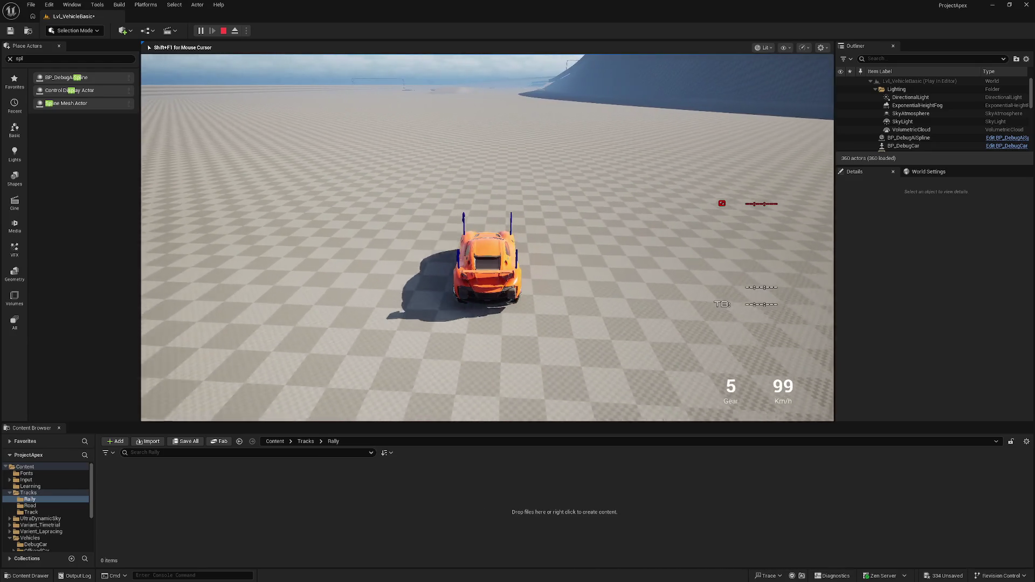
End the test drive and select the landscape section under the ramp.
key(Escape)
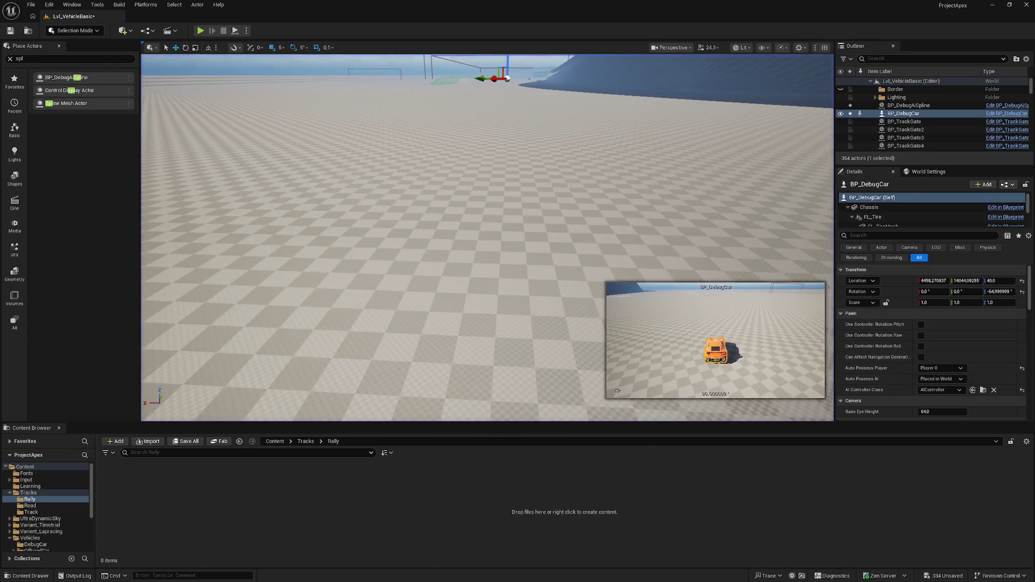
click(357, 239)
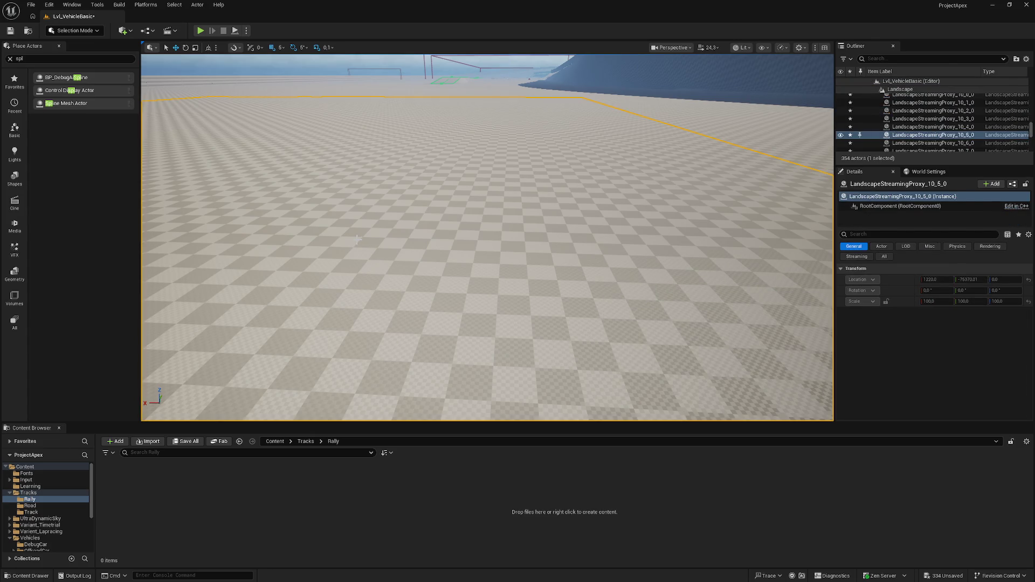
drag(366, 162, 325, 281)
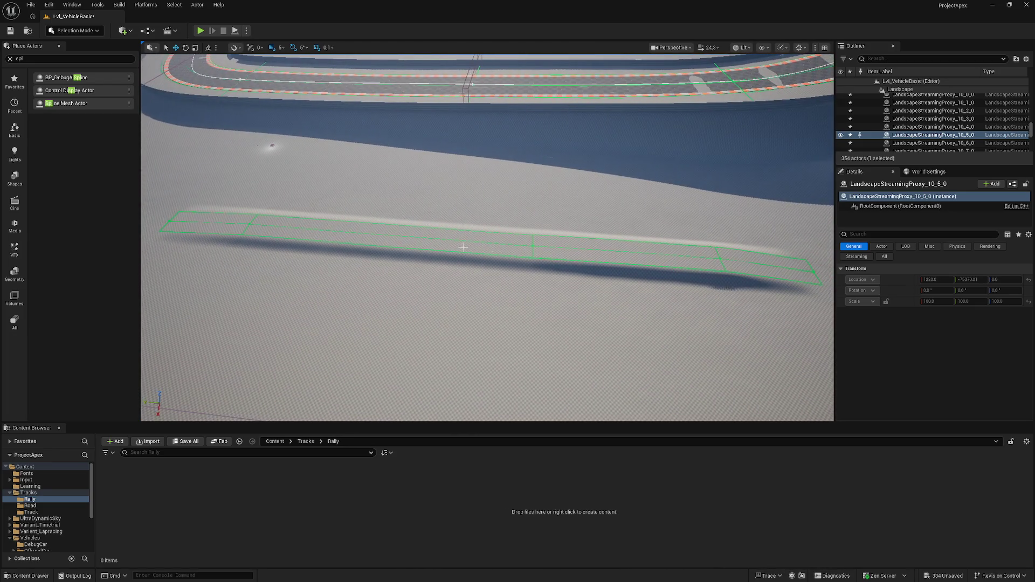
Switch the editor to Landscape mode, showing the spline ramp strip.
click(69, 31)
key(Escape)
key(shift+2)
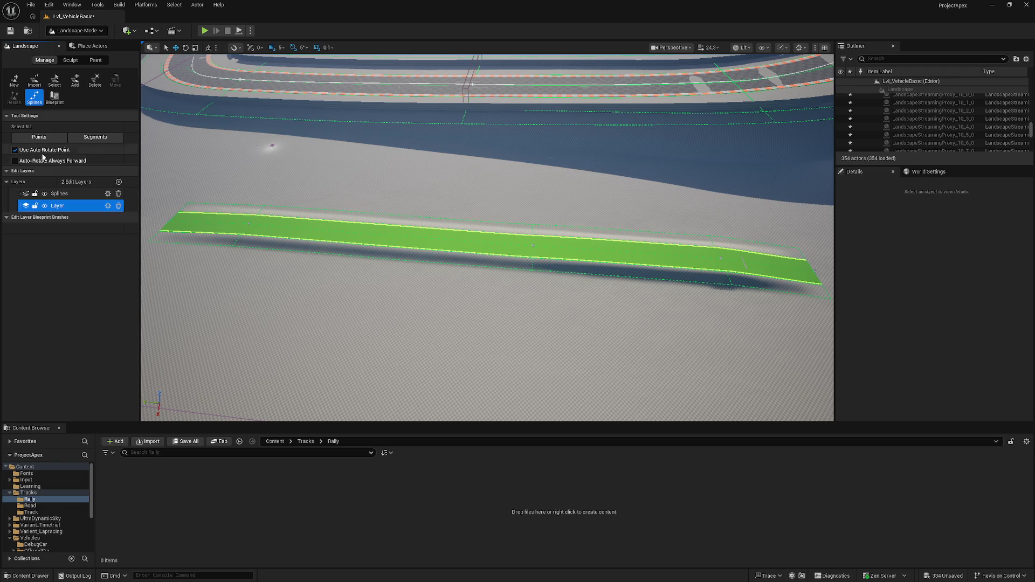
Activate the Erosion sculpt tool (threshold 64, thickness 256, 28 iterations) and close in on the ramp.
click(69, 60)
click(95, 79)
mouse_move(411, 242)
mouse_down()
mouse_move(426, 237)
mouse_move(434, 258)
mouse_move(247, 169)
mouse_up()
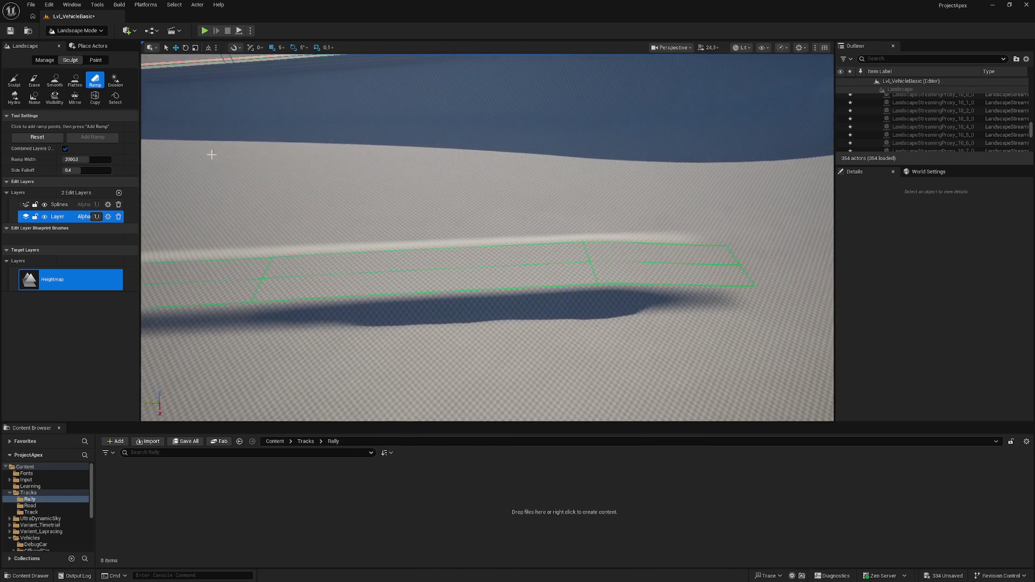
click(115, 84)
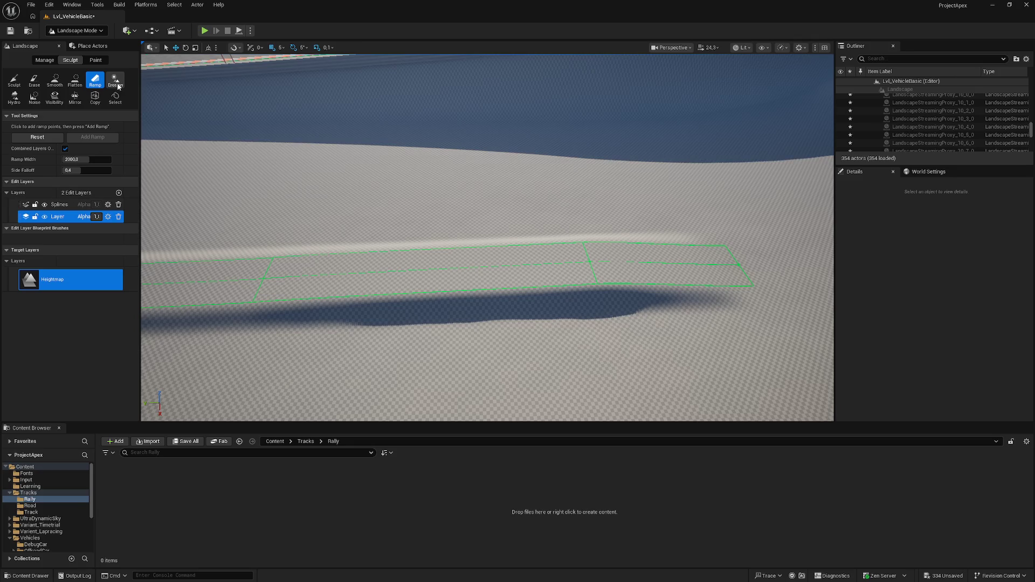
mouse_move(289, 116)
mouse_down()
mouse_move(151, 133)
mouse_move(326, 155)
mouse_up()
drag(487, 167, 462, 185)
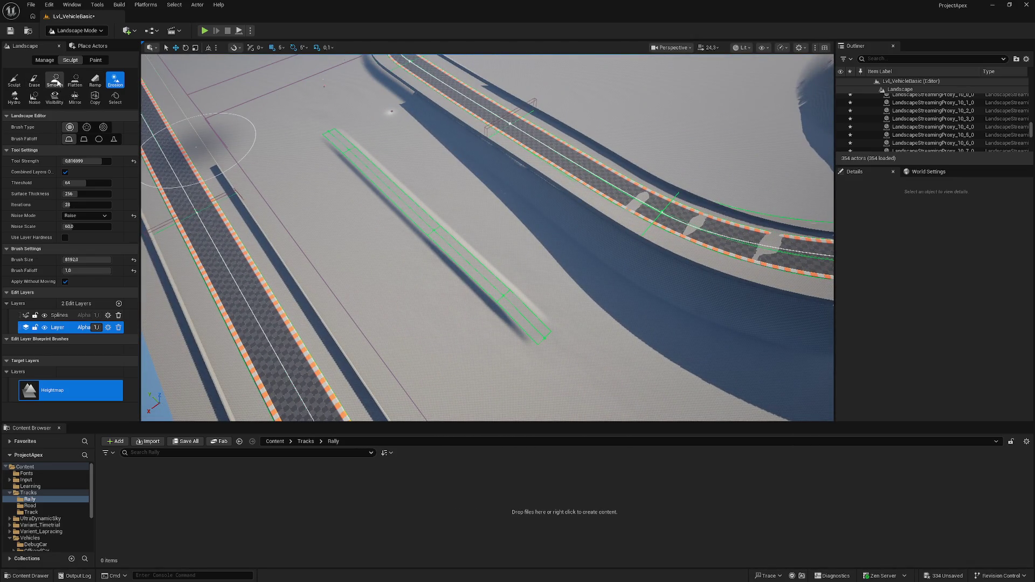
Paint an erosion stroke along the spline strip with the Erosion tool.
click(75, 80)
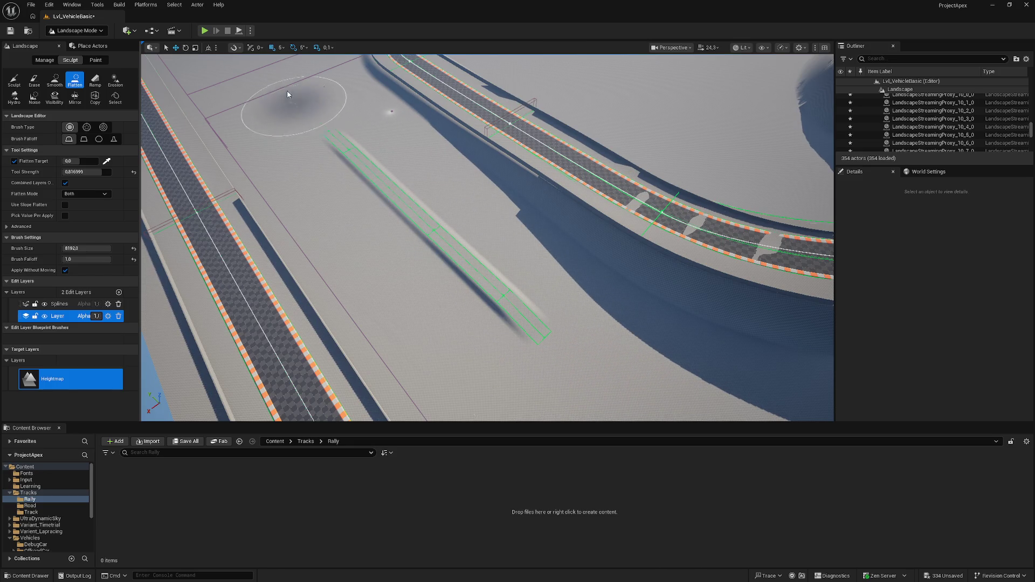
click(115, 80)
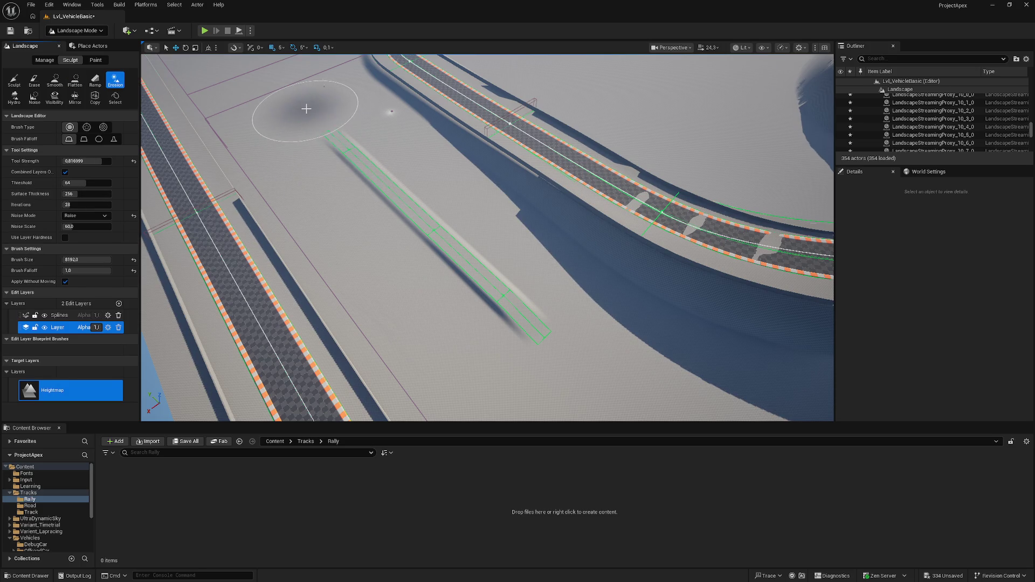
drag(458, 255, 578, 370)
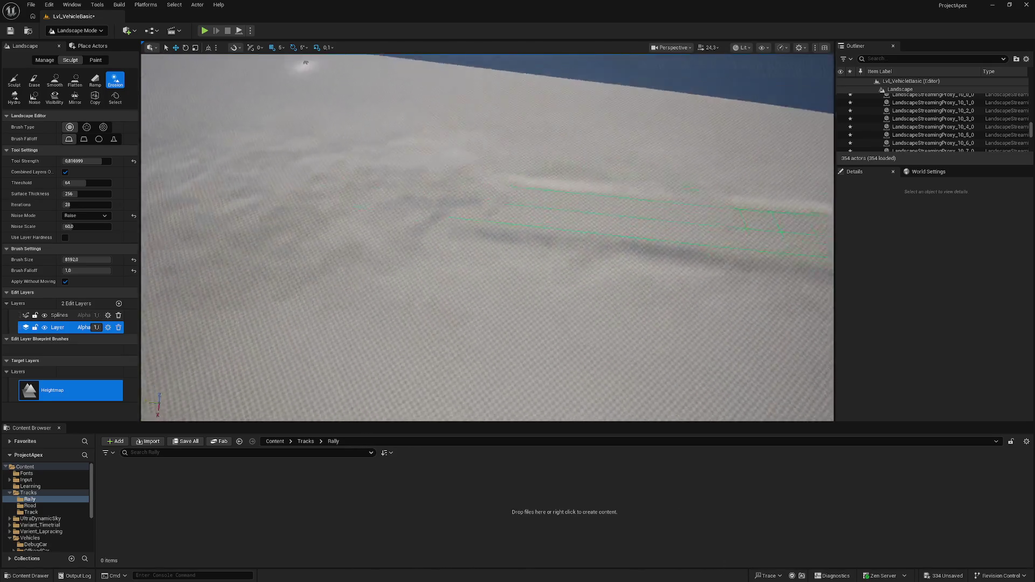
Fly around to inspect the eroded strip, then undo the erosion stroke.
key(s)
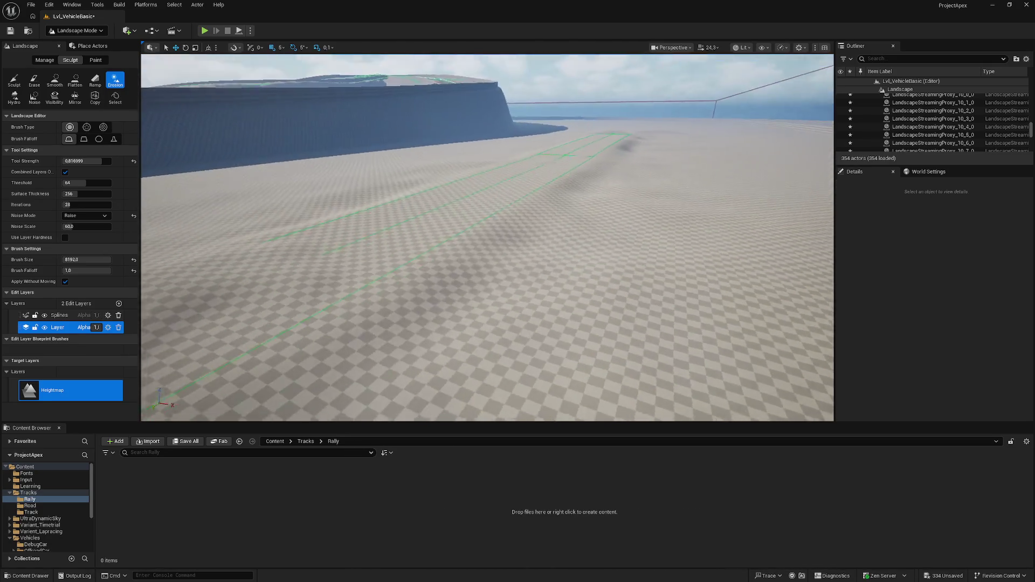
key(w)
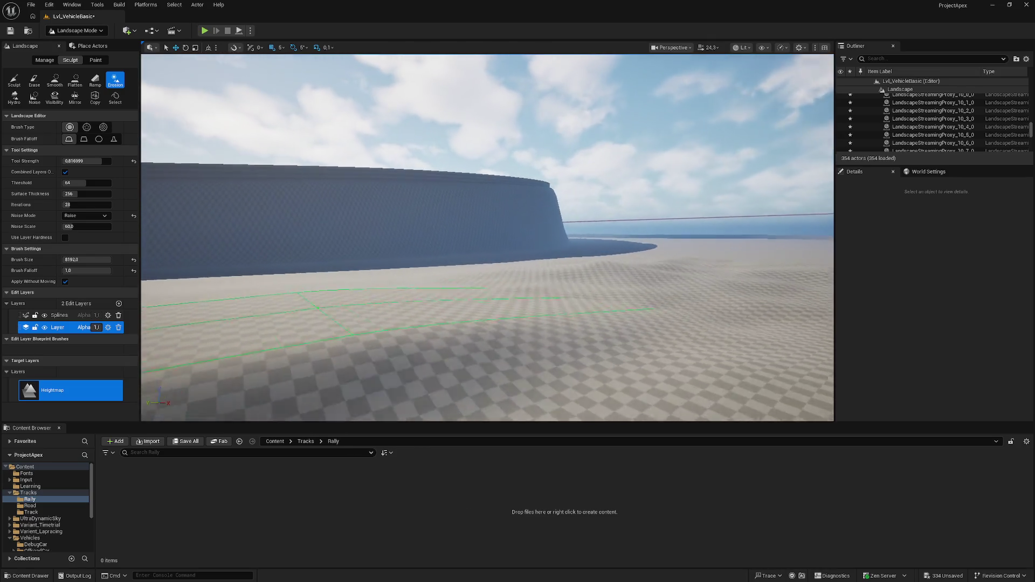
key(a)
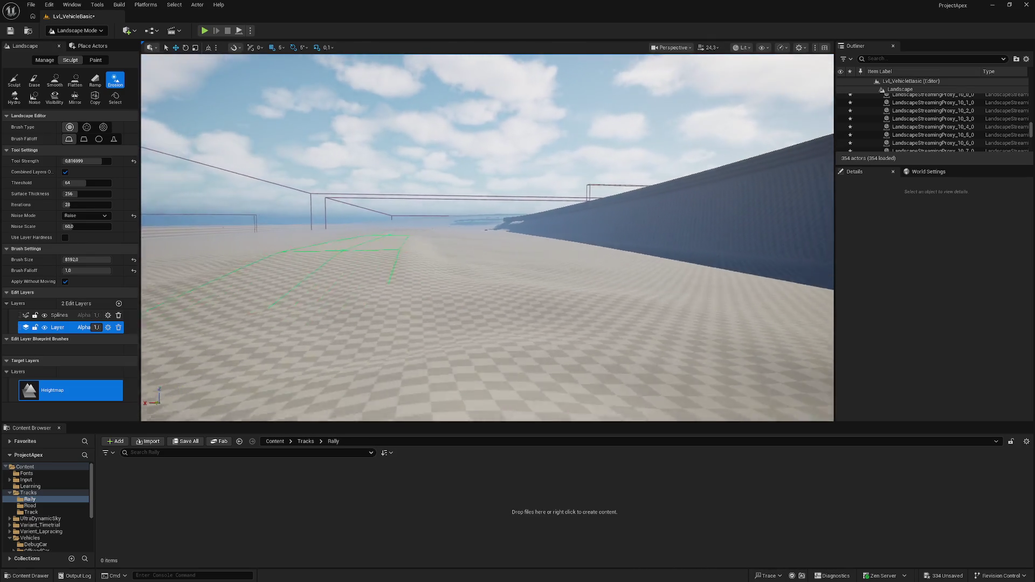
key(d)
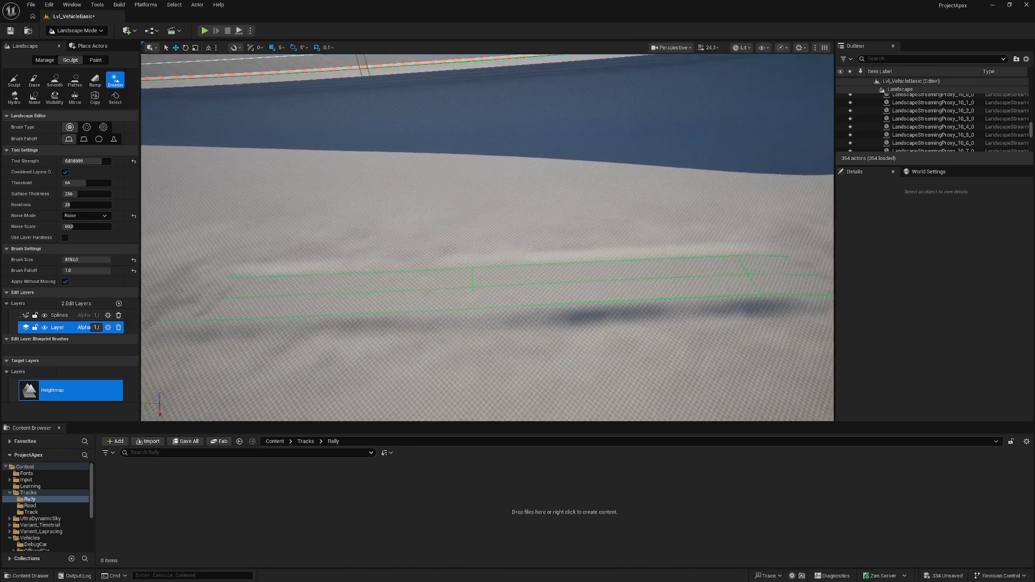
key(w)
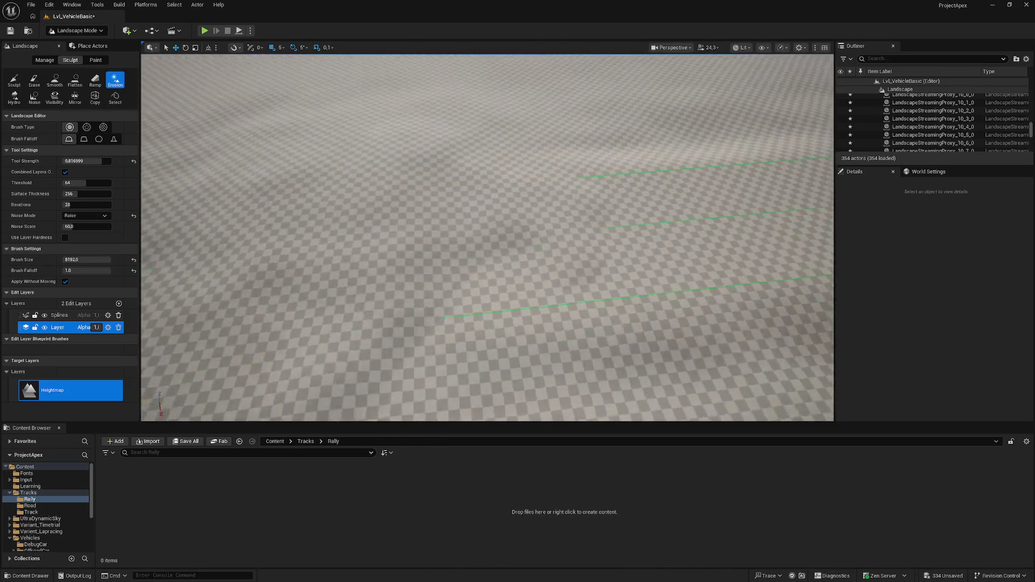
key(s)
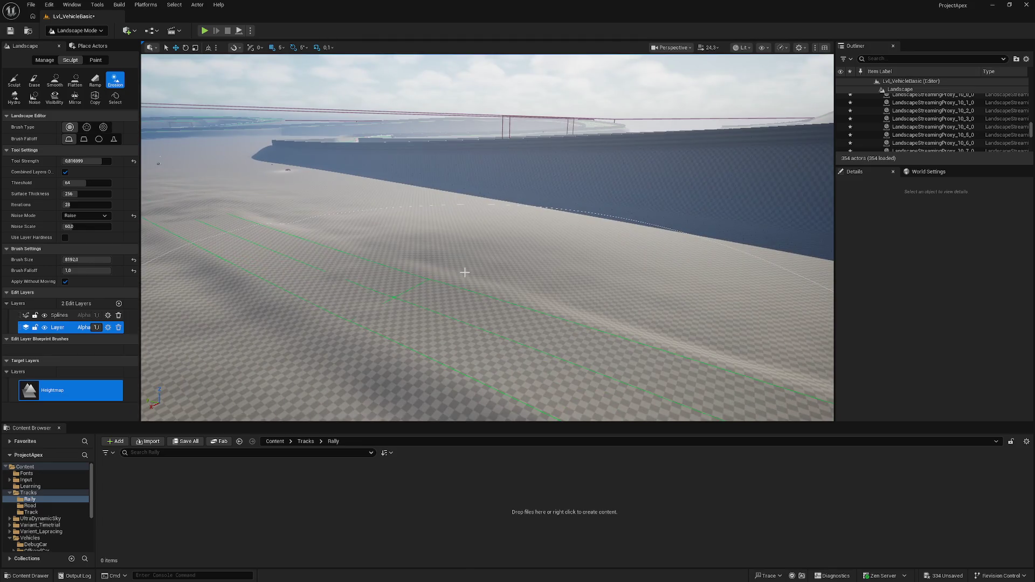
key(ctrl+z)
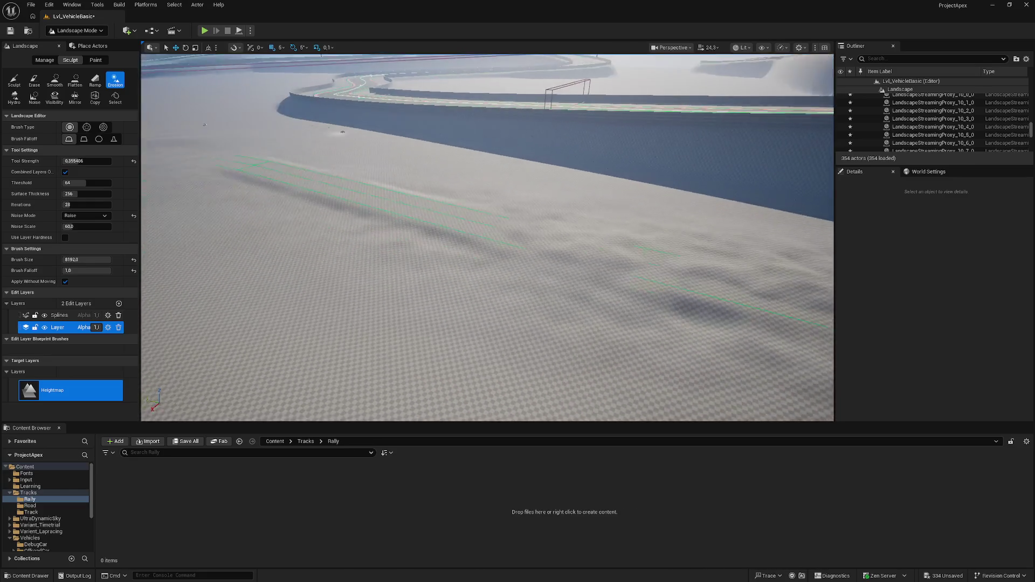
Erode beside the strip, undo that patch, then erode along the strip twice more.
mouse_move(273, 163)
mouse_down()
mouse_move(457, 210)
mouse_move(270, 163)
mouse_up()
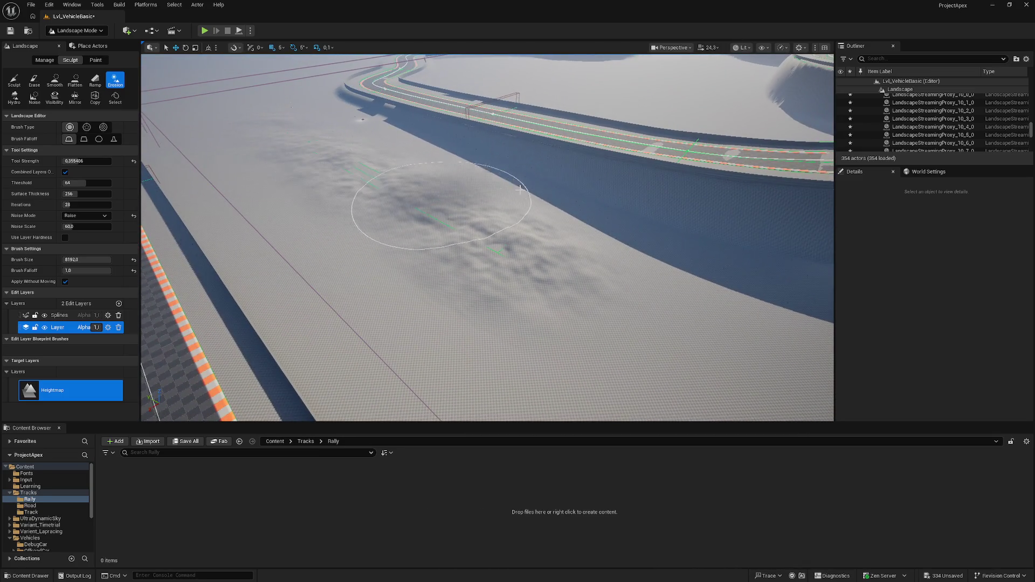
key(ctrl+z)
key(ctrl+z)
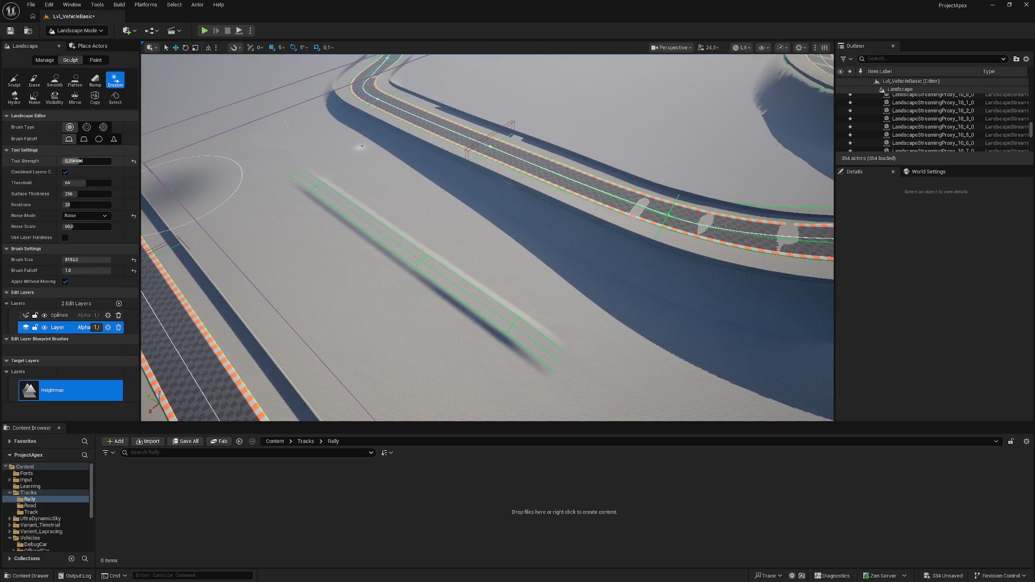
mouse_move(335, 203)
mouse_down()
mouse_move(343, 229)
mouse_move(497, 337)
mouse_move(325, 207)
mouse_move(313, 216)
mouse_move(313, 189)
mouse_move(578, 346)
mouse_move(454, 294)
mouse_move(412, 259)
mouse_up()
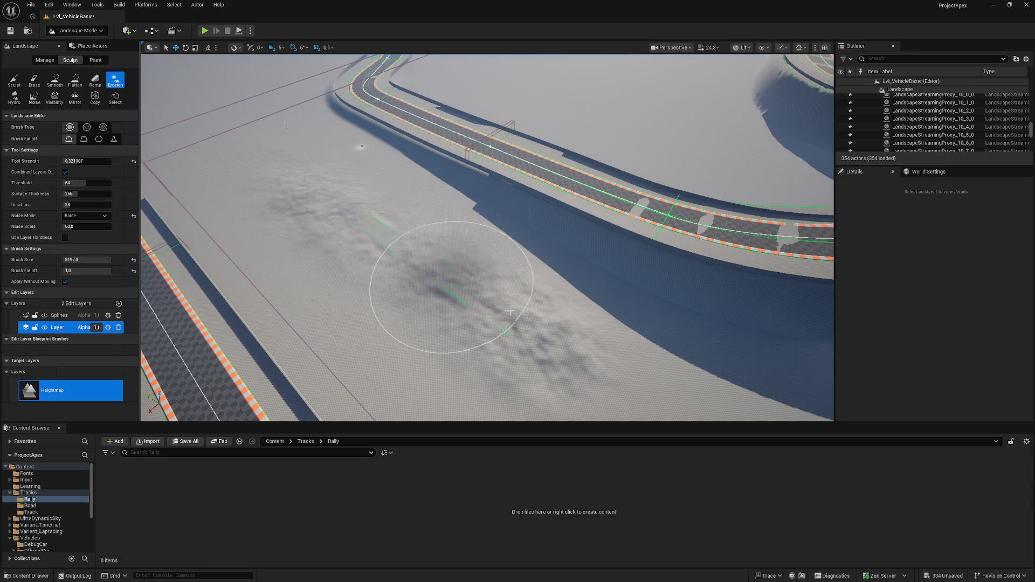
scroll(510, 311, up, 10)
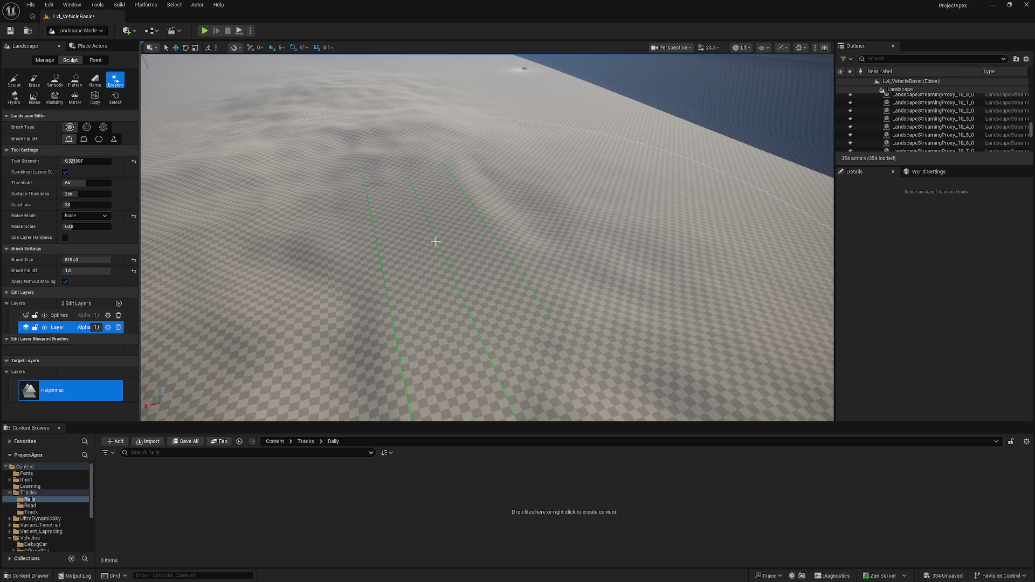
drag(436, 242, 457, 234)
scroll(409, 232, down, 10)
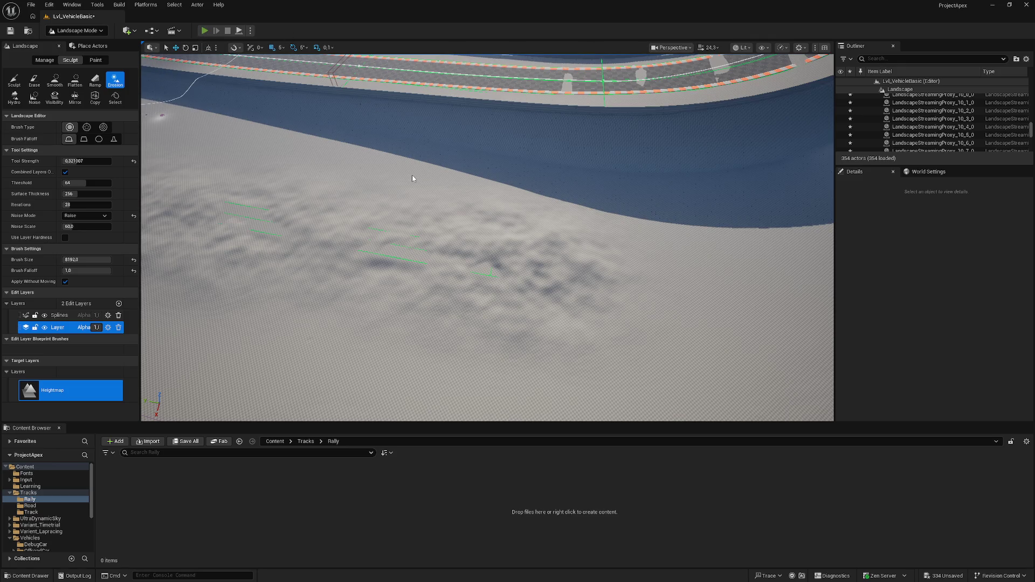
key(alt+p)
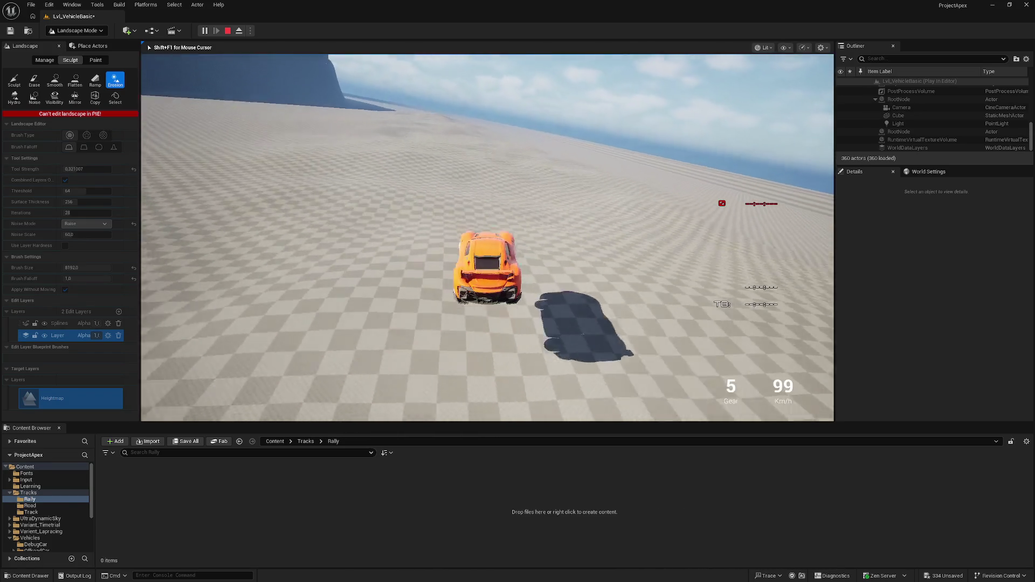
key(Escape)
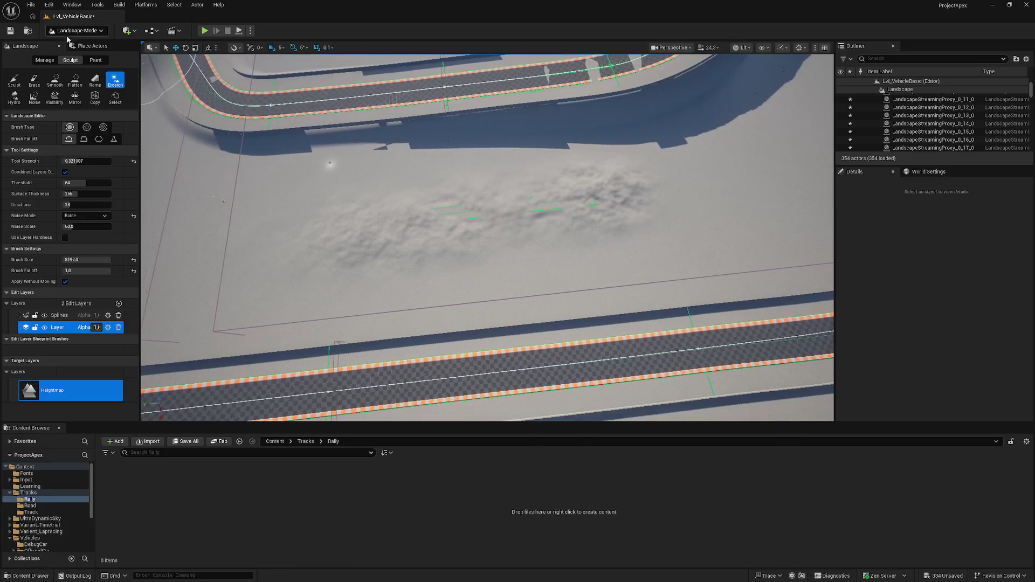
click(75, 80)
Flatten the bumpy eroded area, then reselect Erosion at strength 0.1 and brush size 8192.
scroll(185, 214, up, 5)
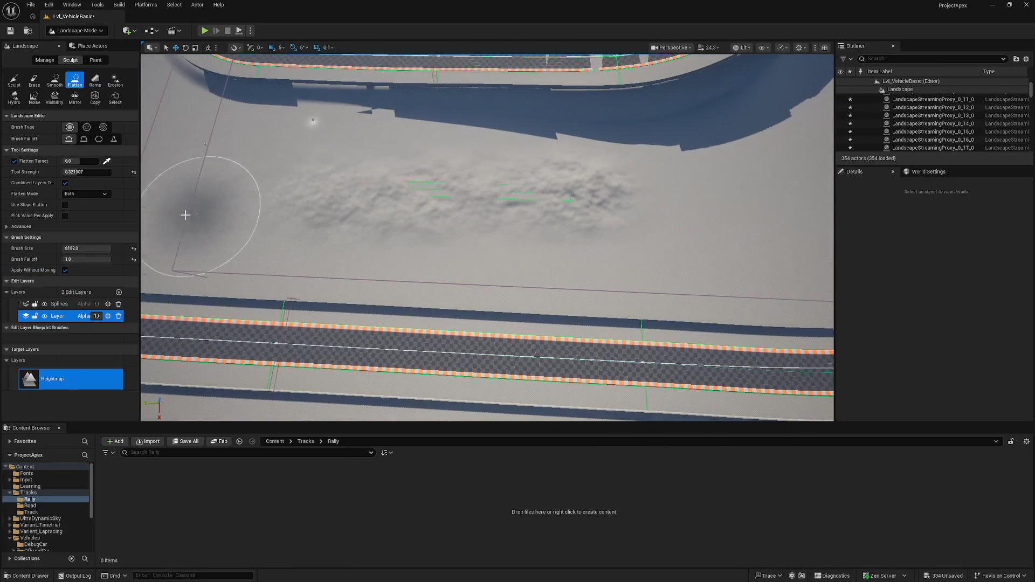
mouse_move(185, 201)
mouse_down()
mouse_move(527, 231)
mouse_move(688, 203)
mouse_move(565, 185)
mouse_move(427, 189)
mouse_move(243, 173)
mouse_move(573, 167)
mouse_move(638, 205)
mouse_move(204, 184)
mouse_move(231, 180)
mouse_up()
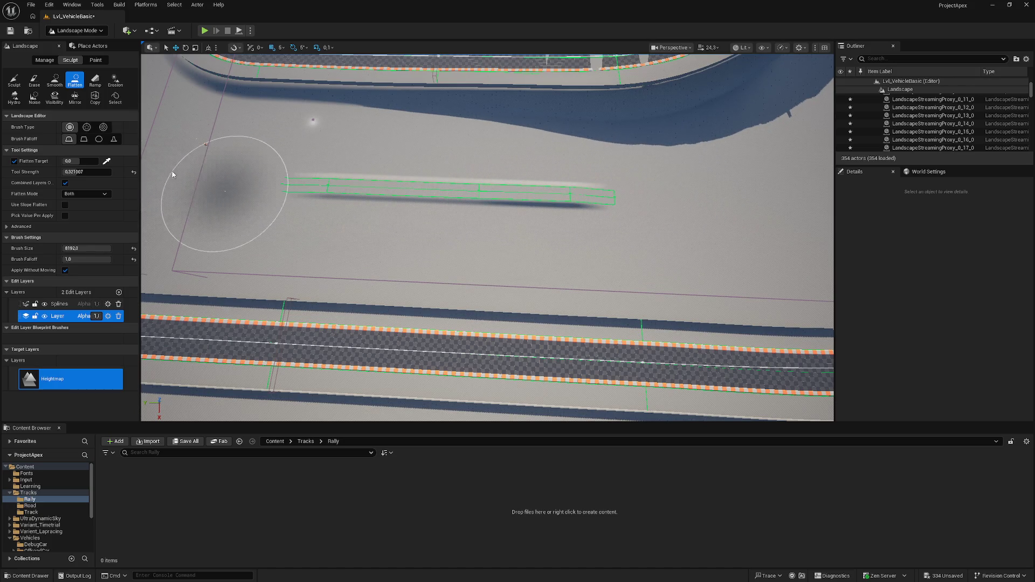
scroll(333, 199, down, 3)
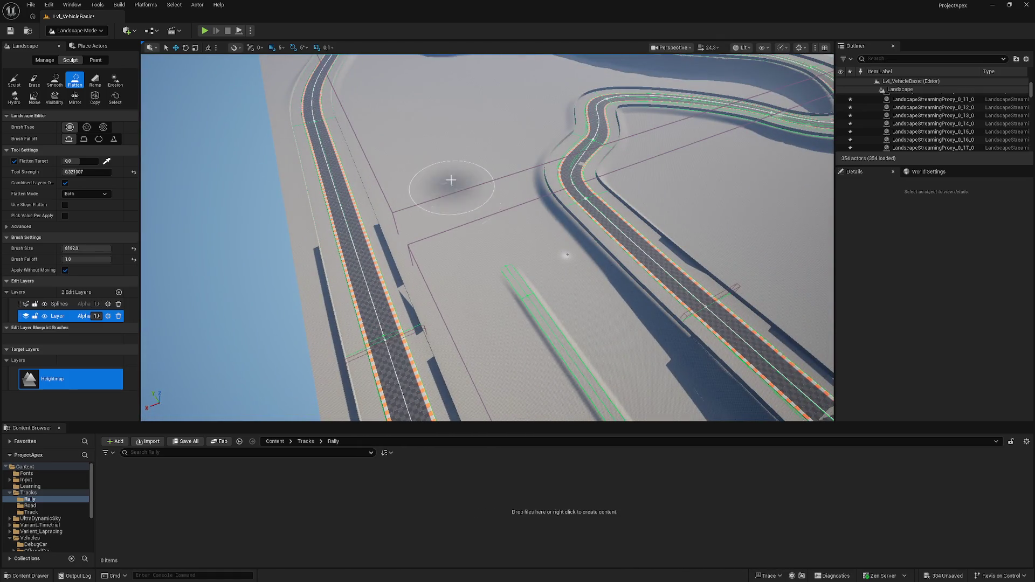
drag(531, 312, 700, 209)
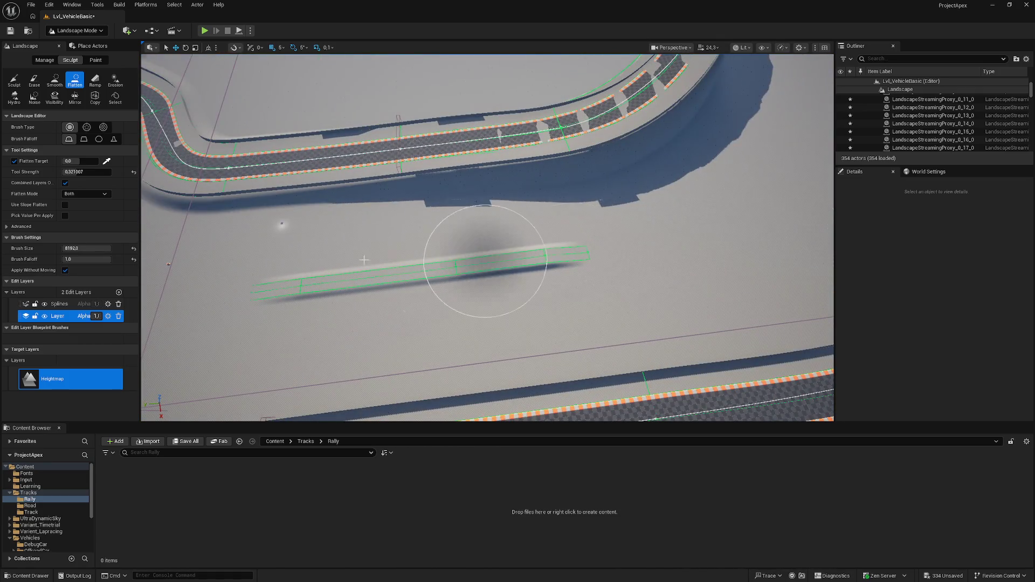
drag(282, 261, 162, 237)
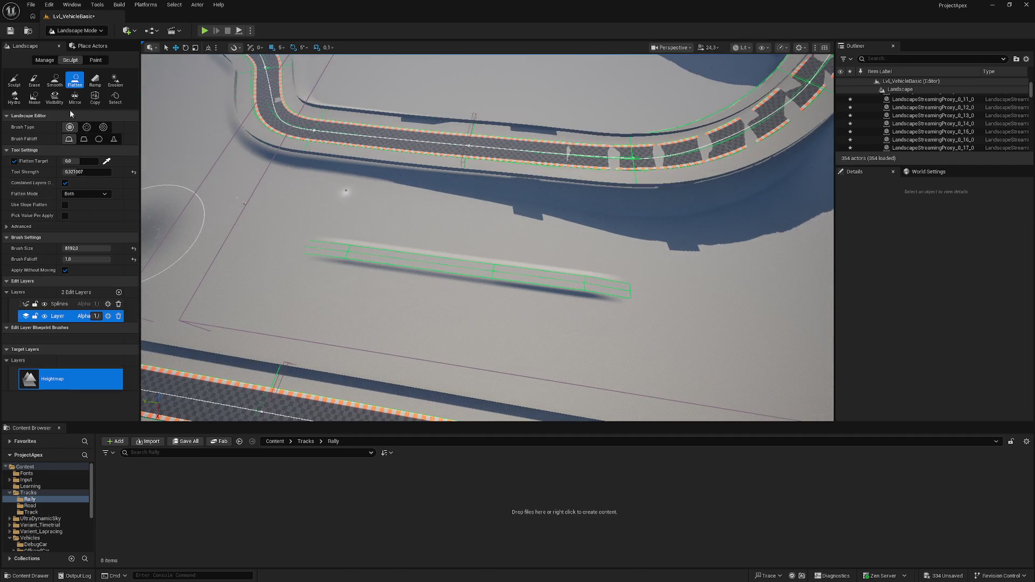
click(116, 81)
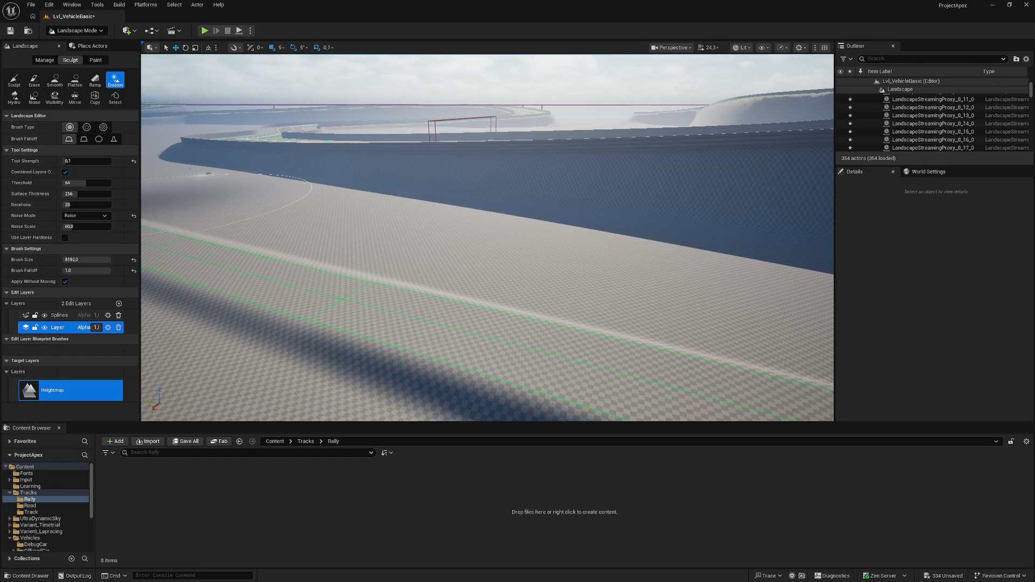
click(54, 317)
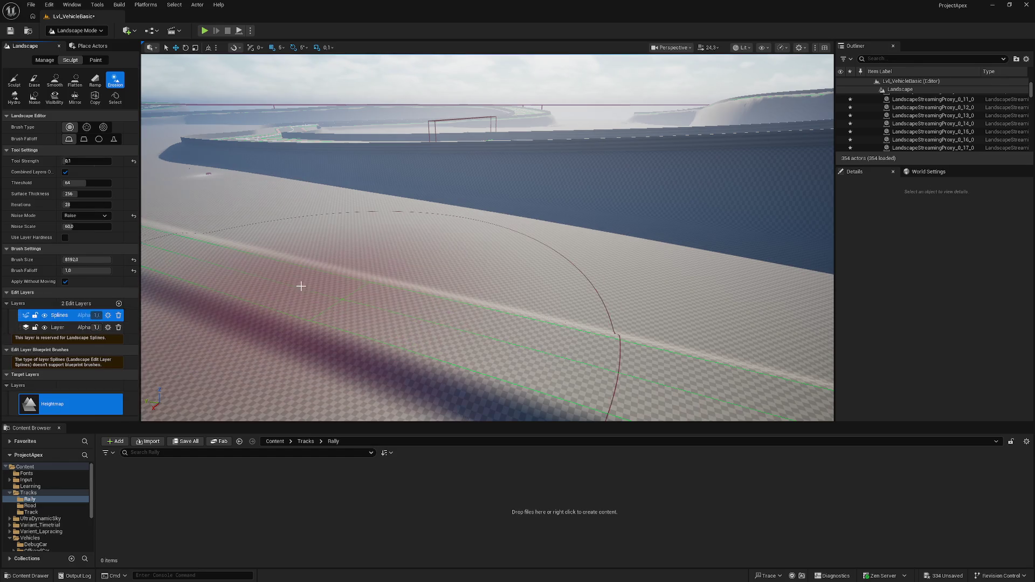
scroll(332, 270, down, 10)
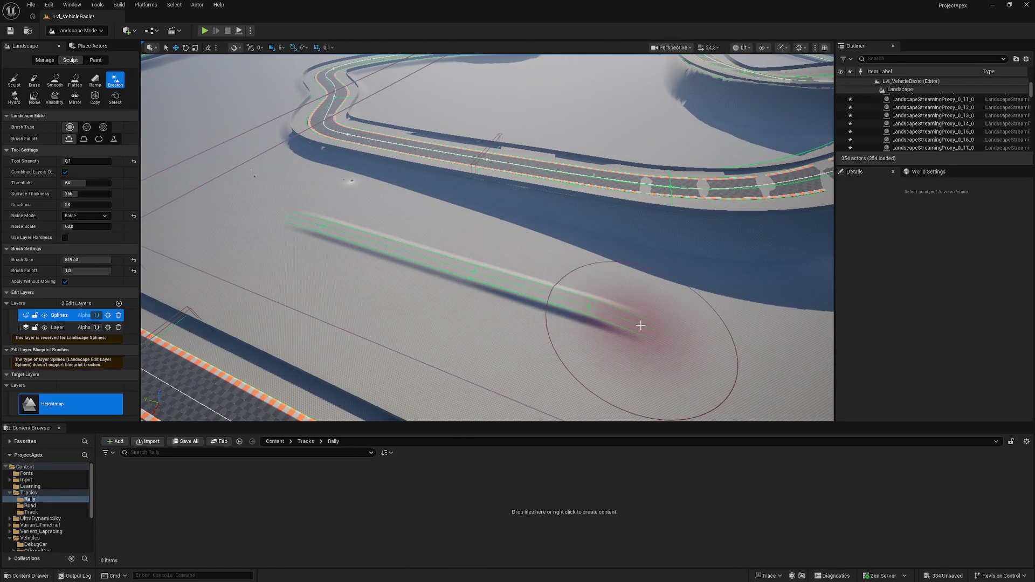
click(674, 338)
click(561, 310)
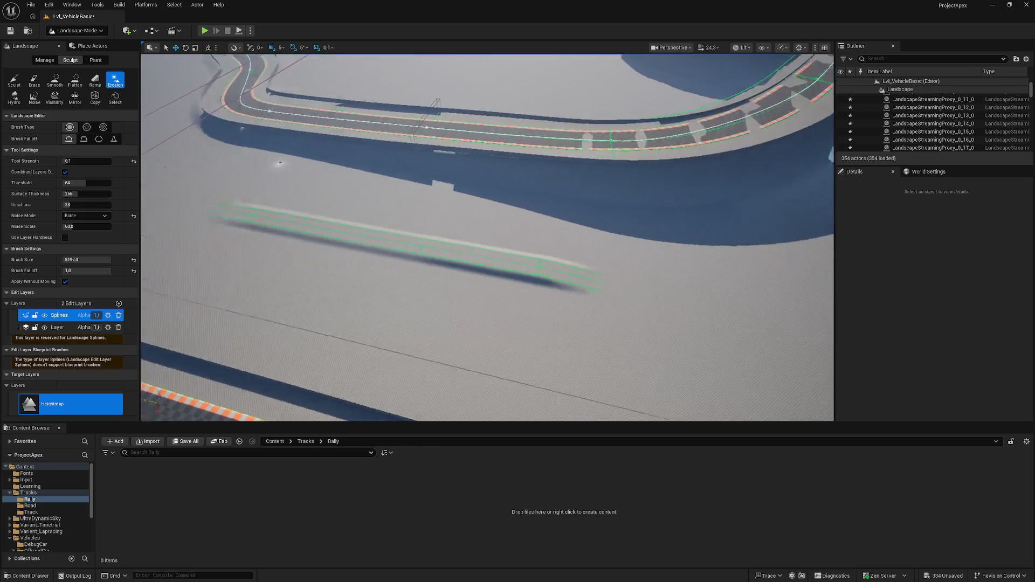
key(w)
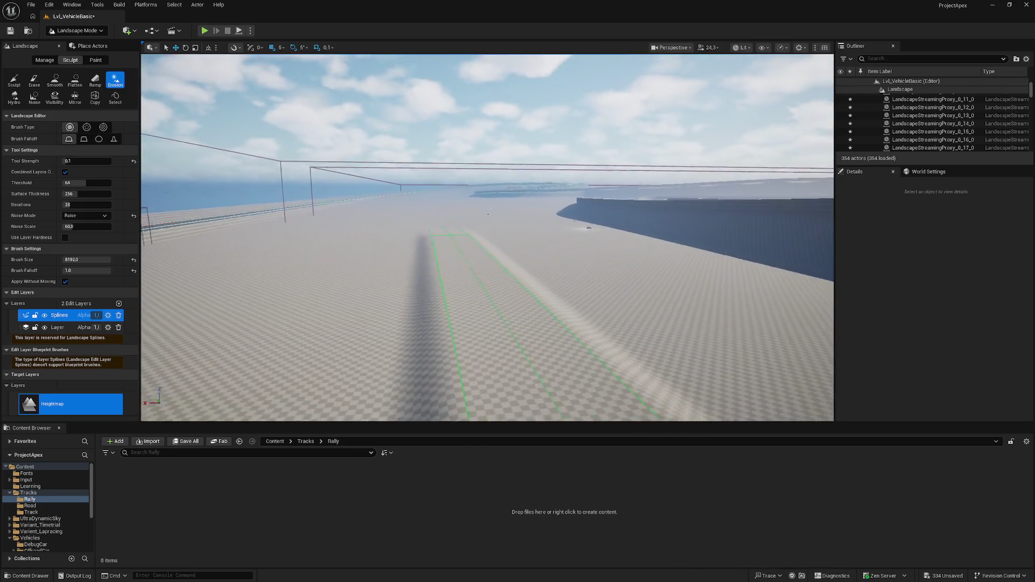
key(w)
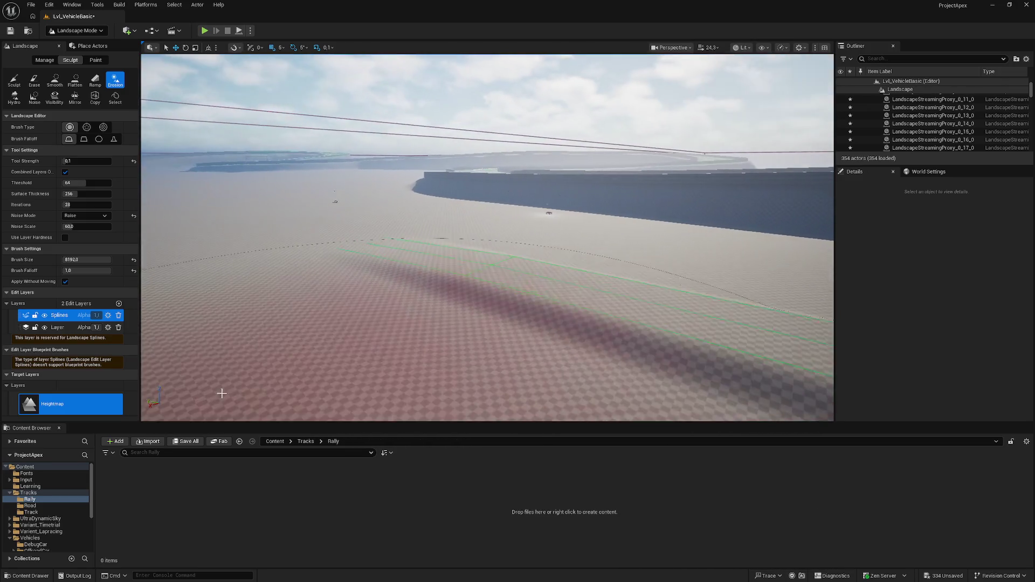
key(w)
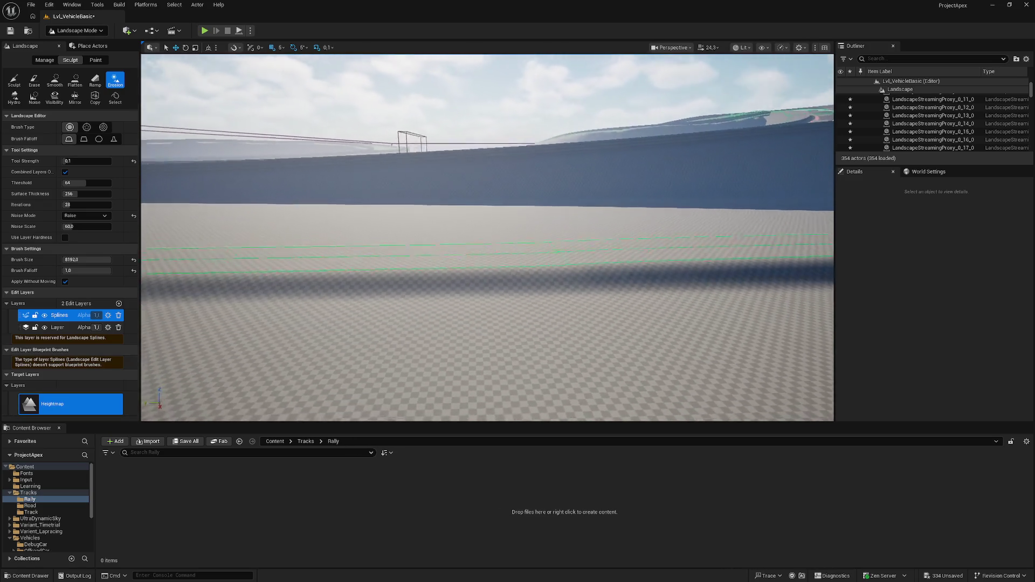
key(w)
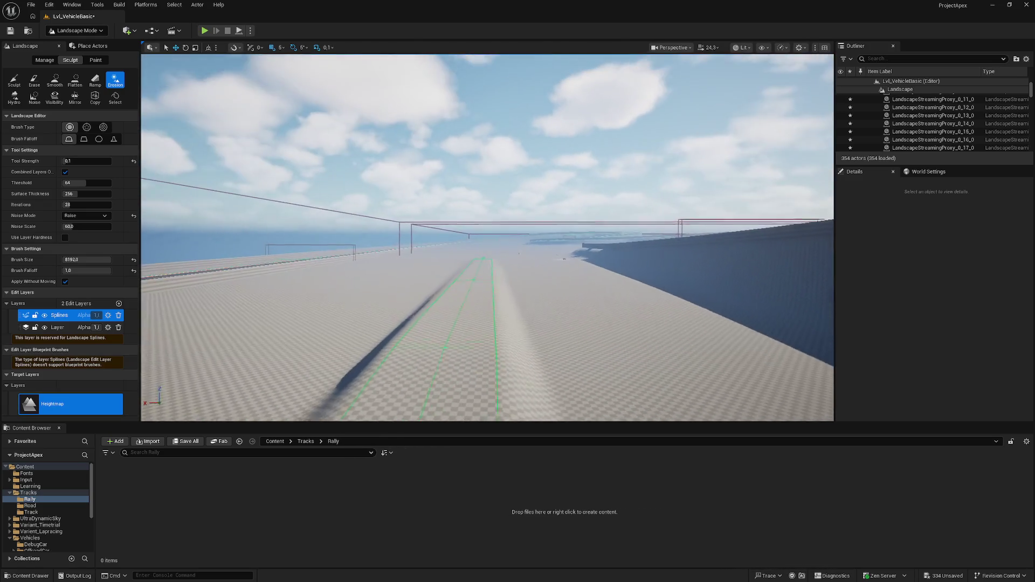
click(53, 328)
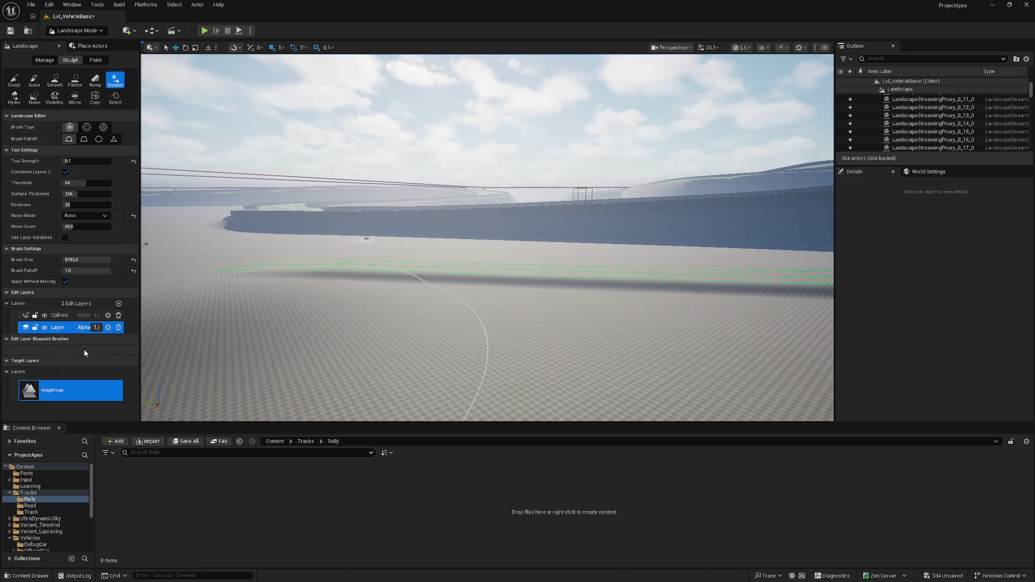
click(61, 317)
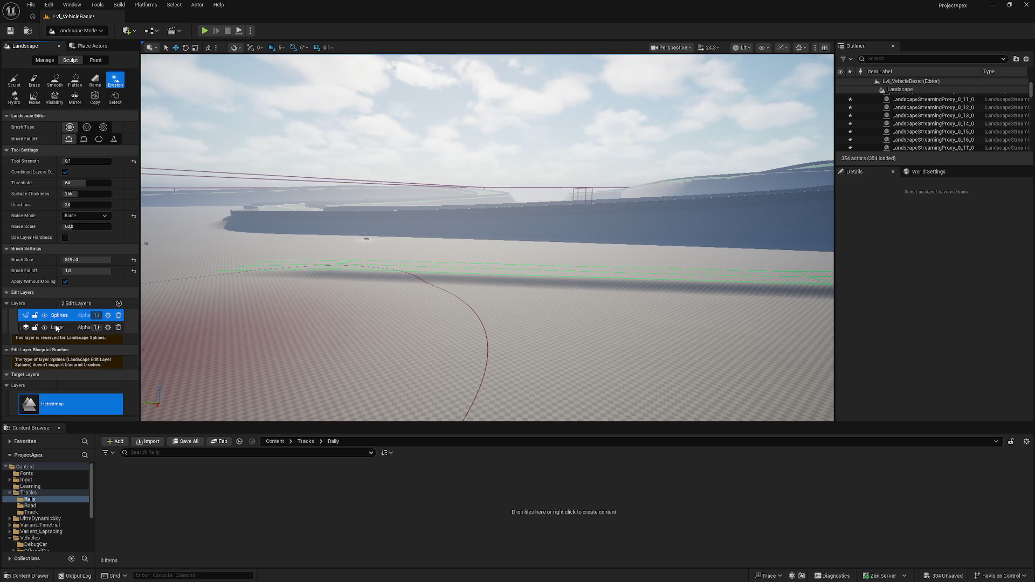
click(57, 329)
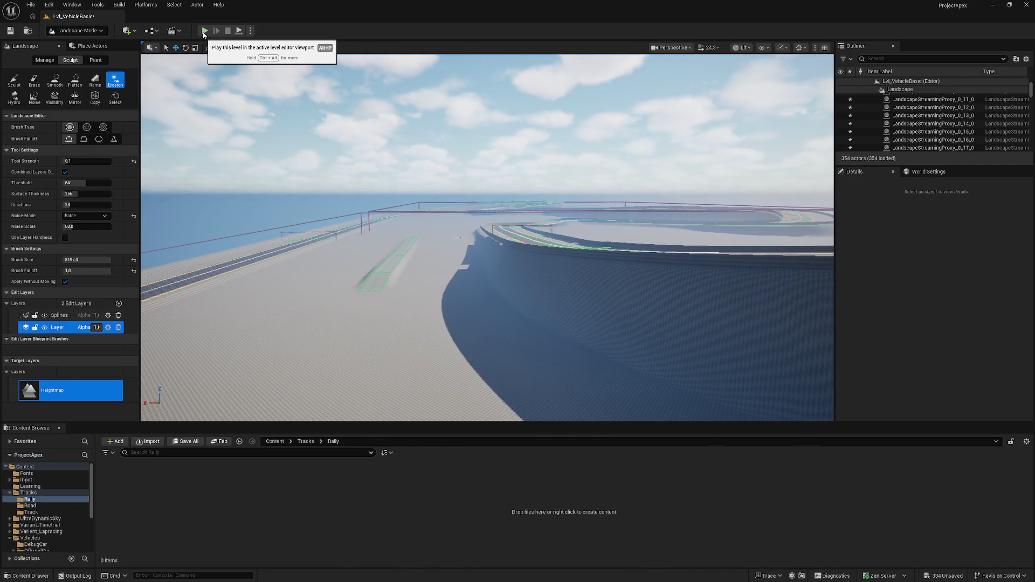
key(alt+p)
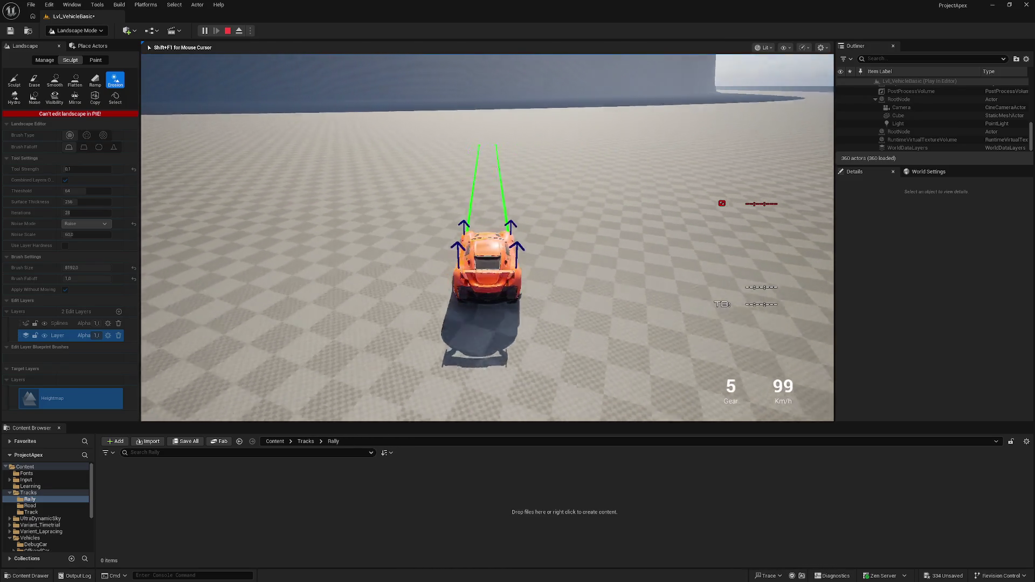
key(d)
key(d)
key(d)
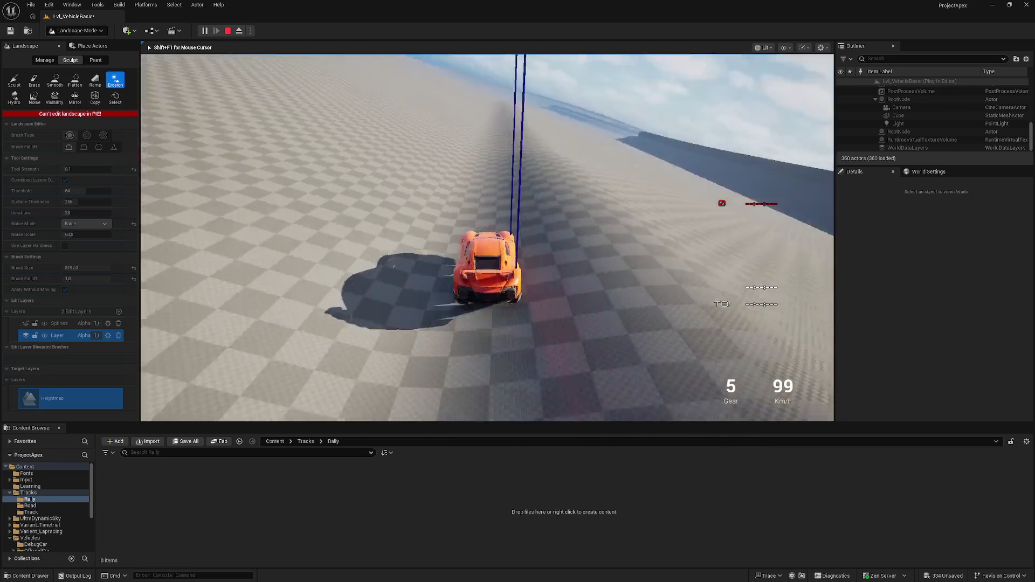
key(Escape)
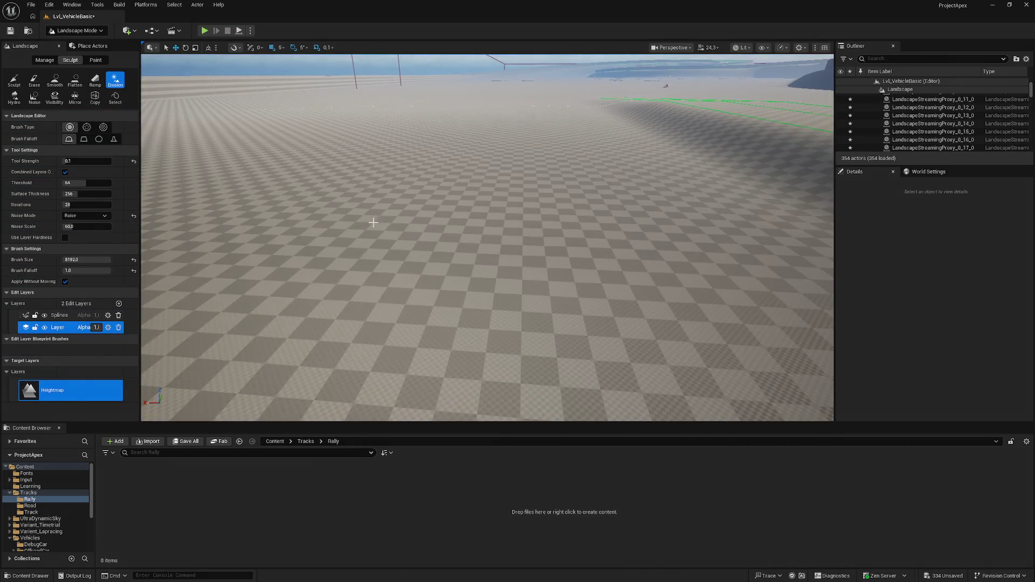
mouse_move(335, 203)
mouse_down()
mouse_move(302, 200)
mouse_move(345, 202)
mouse_move(327, 196)
mouse_up()
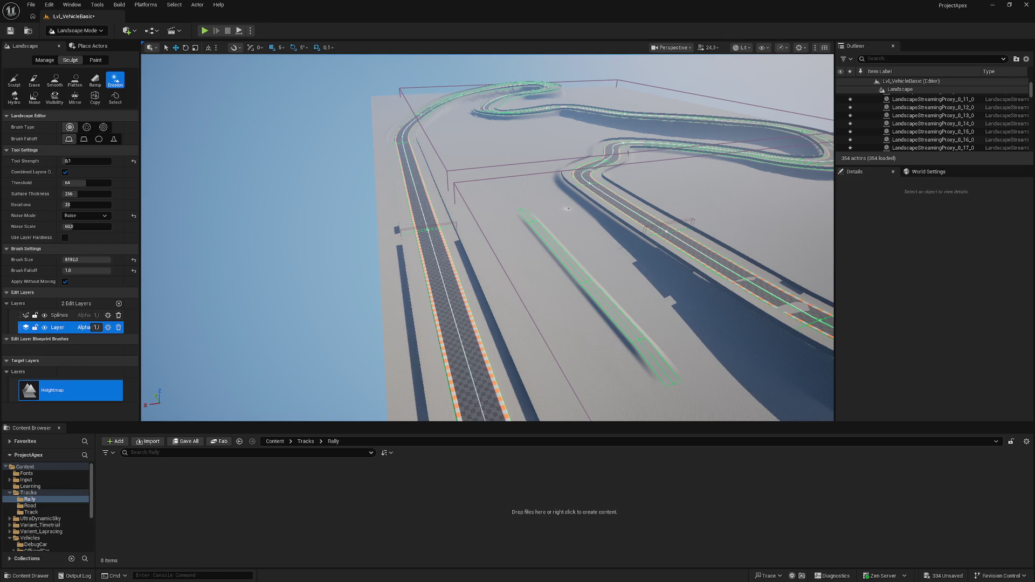
click(252, 441)
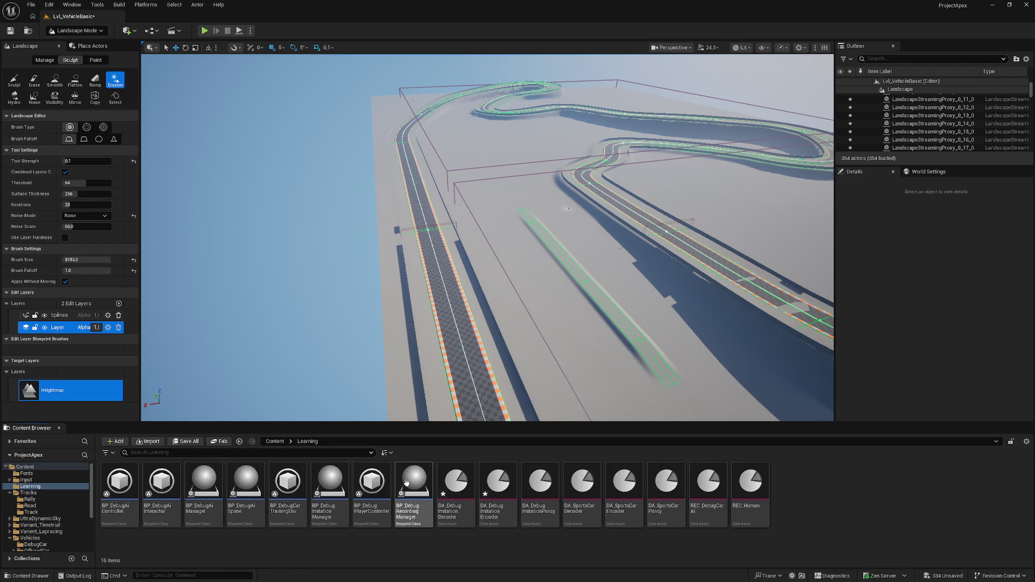
In BP_DebugImitationManager, wire Communicator into Make Imitation Trainer's Communicator pin.
double_click(327, 481)
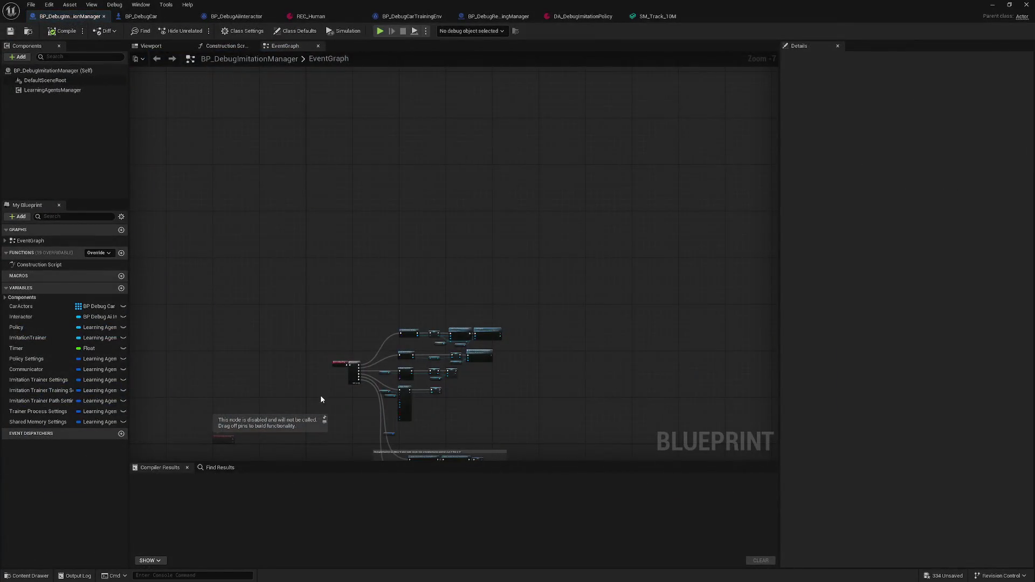
scroll(354, 226, up, 6)
scroll(428, 240, up, 1)
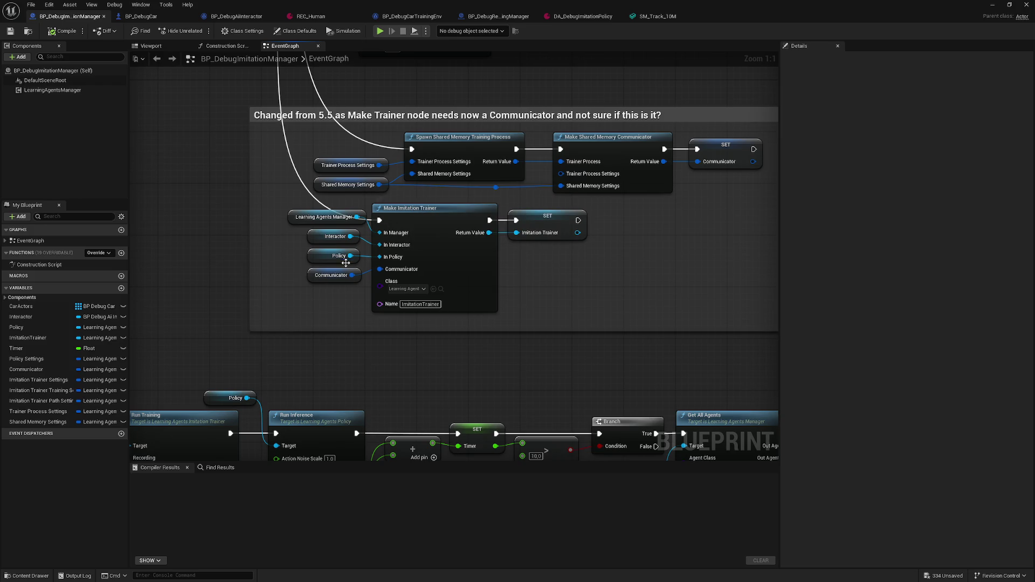
drag(351, 275, 380, 268)
Look over the Run Training and Run Inference nodes, then return to the level editor.
mouse_move(299, 143)
mouse_down()
mouse_move(288, 184)
mouse_move(204, 211)
mouse_up()
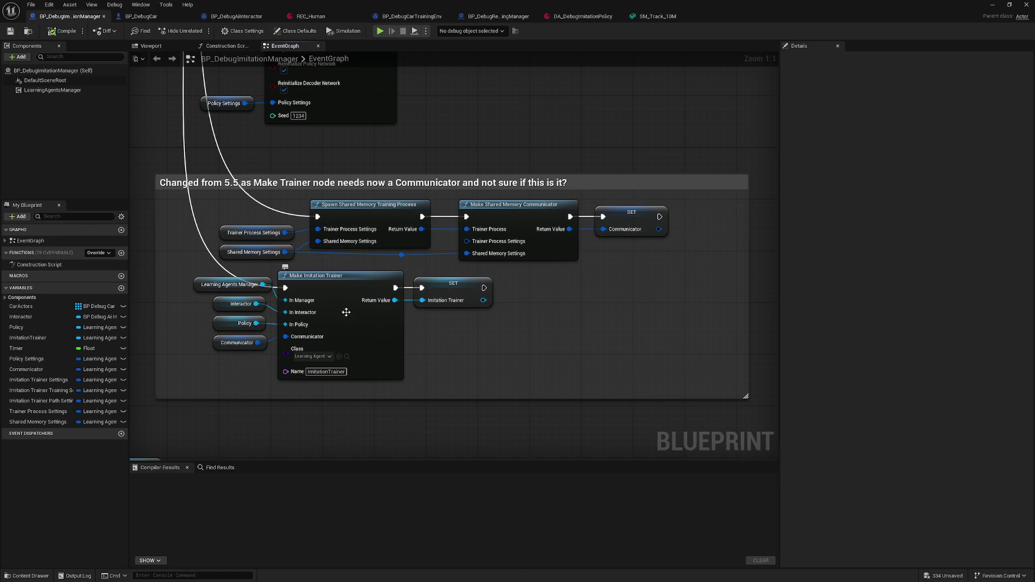
mouse_move(232, 413)
mouse_down()
mouse_move(421, 234)
mouse_move(563, 146)
mouse_up()
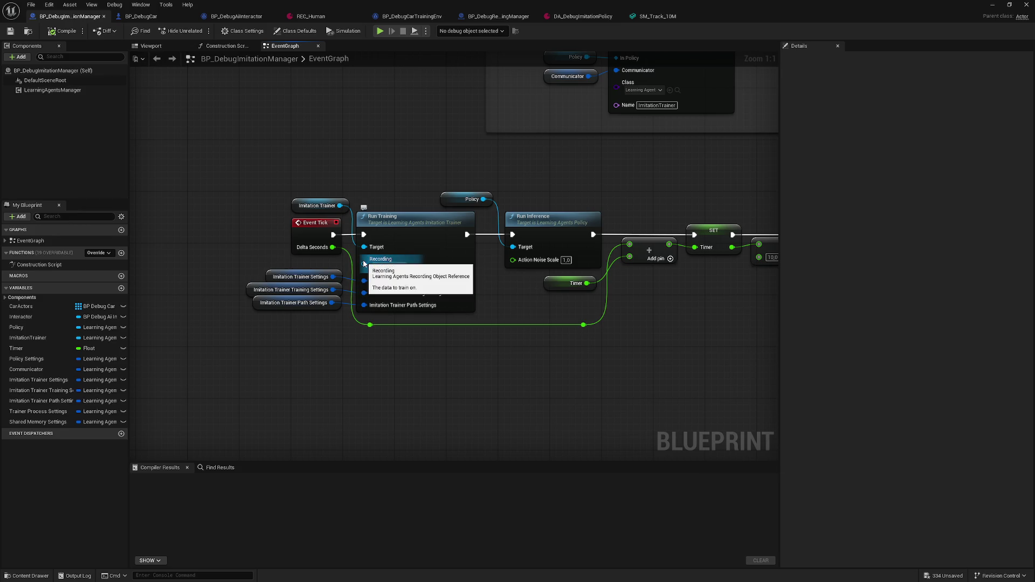
mouse_move(210, 164)
mouse_down()
mouse_move(219, 212)
mouse_move(262, 246)
mouse_up()
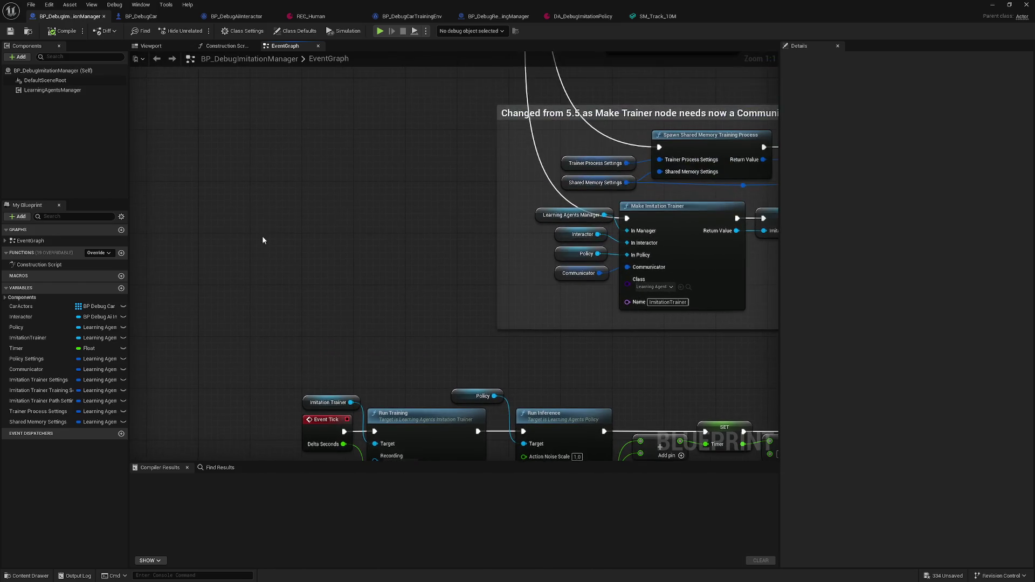
click(992, 4)
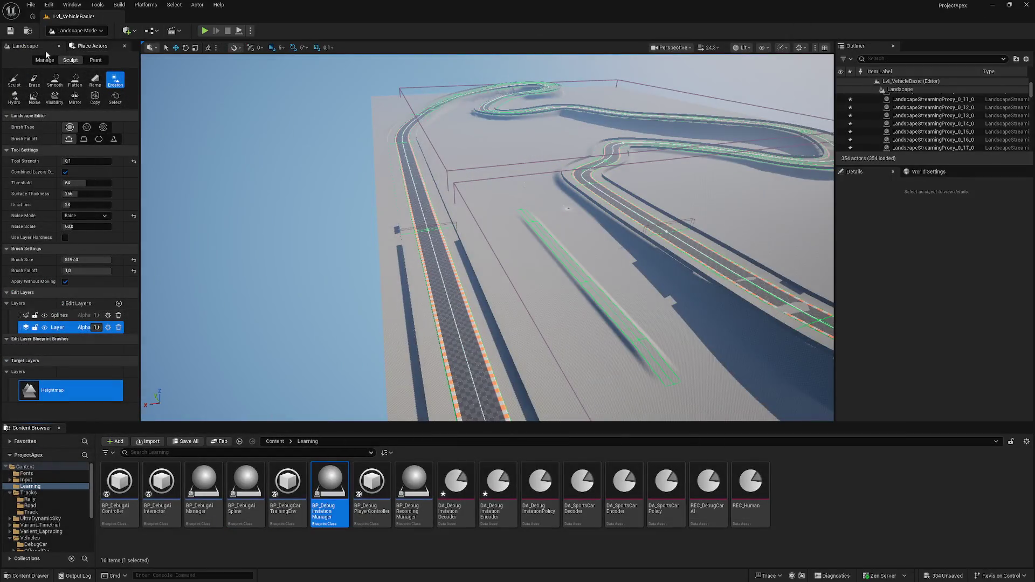
Search the Plugins list for 'learn', confirm Learning Agents 0.2 is enabled, and close it.
click(64, 5)
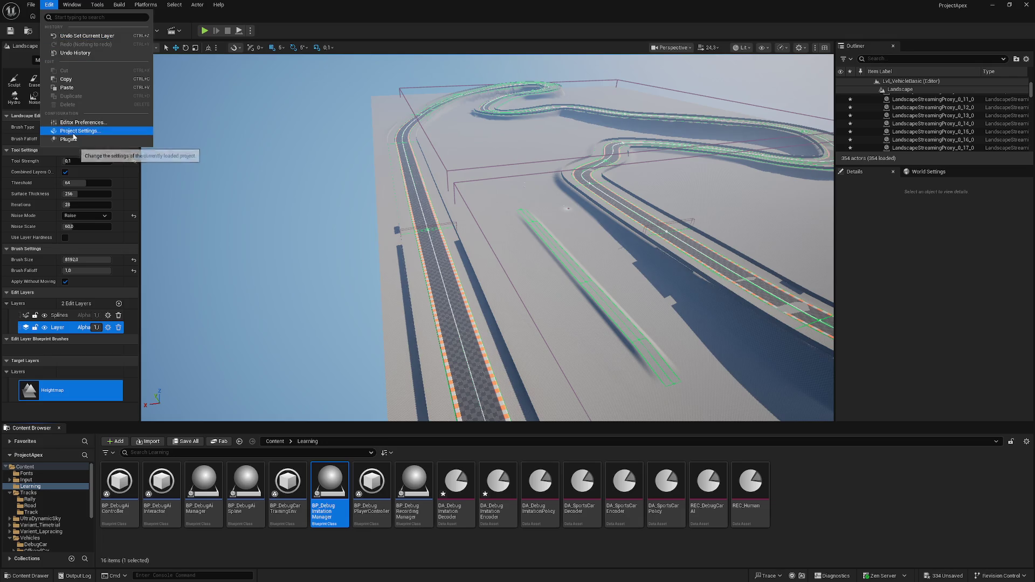
click(70, 140)
click(572, 34)
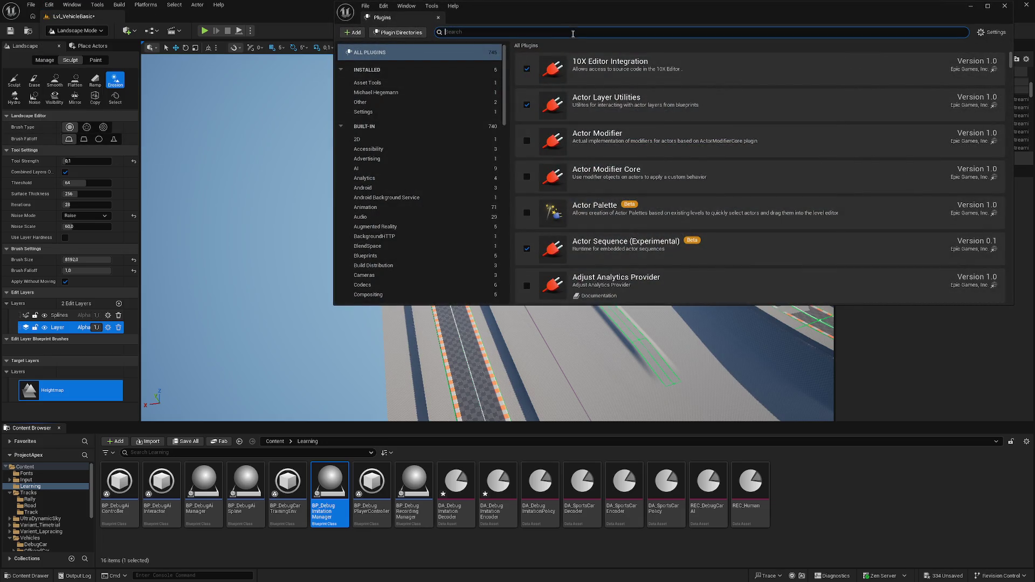
text(learnin)
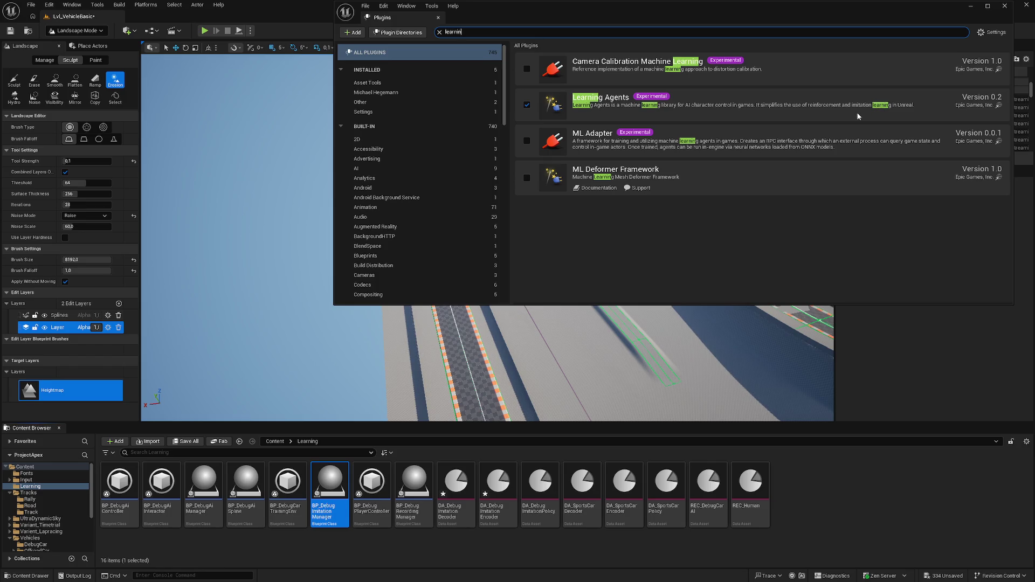
click(1002, 10)
click(1004, 7)
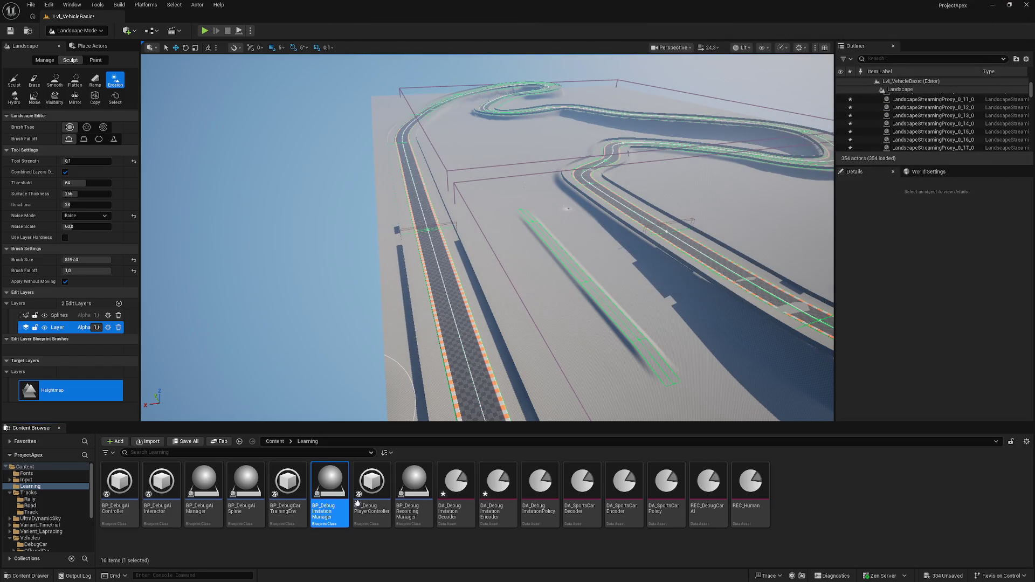
mouse_move(328, 497)
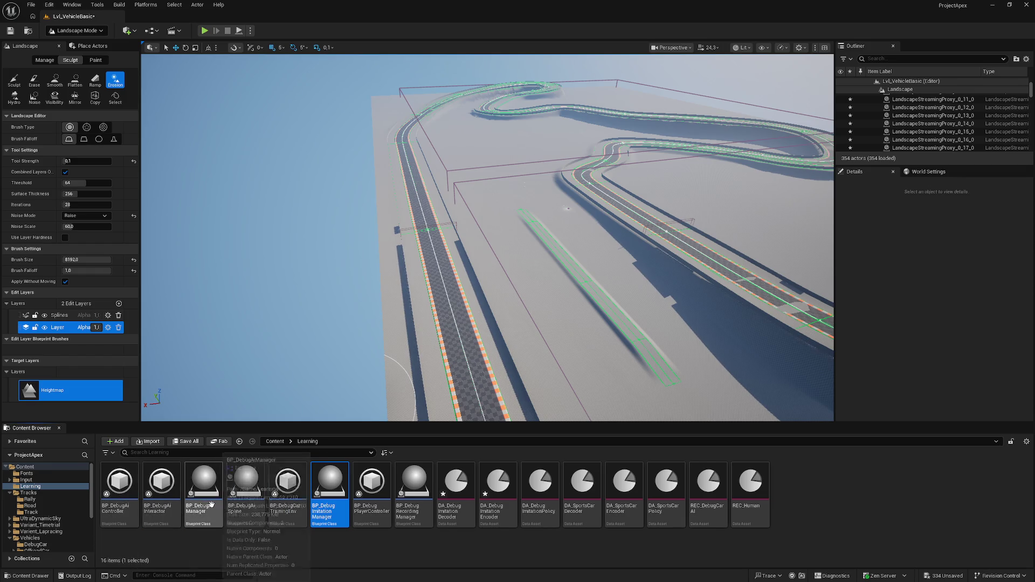
mouse_move(211, 504)
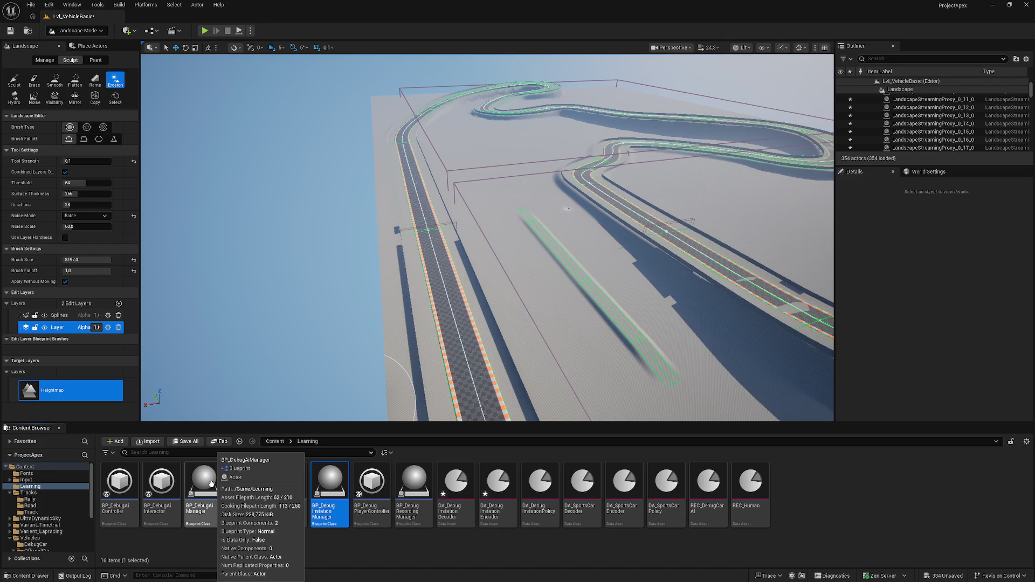
mouse_move(463, 372)
mouse_down()
mouse_move(464, 192)
mouse_move(418, 192)
mouse_move(418, 151)
mouse_up()
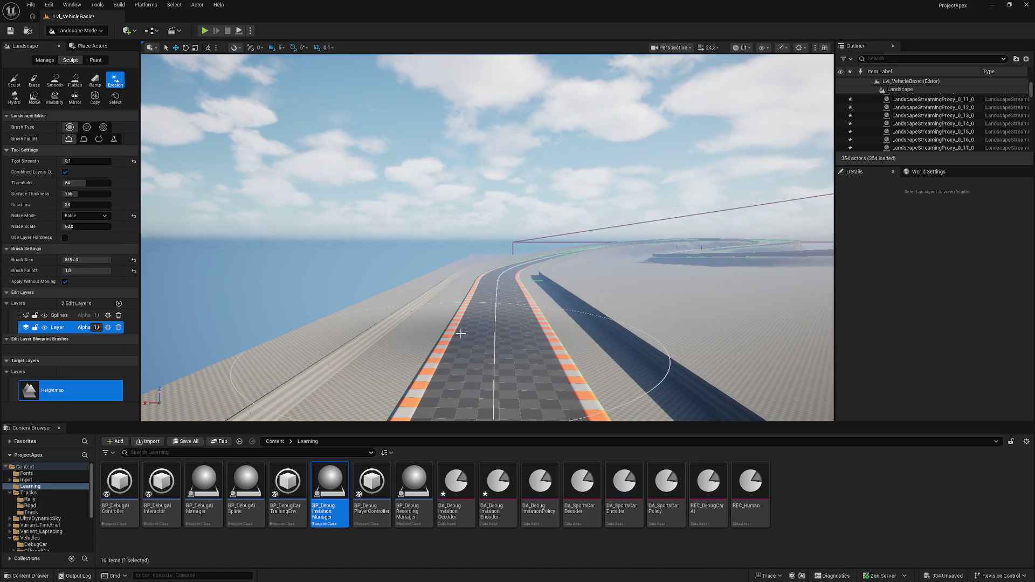
drag(450, 326, 488, 267)
mouse_move(485, 243)
mouse_down()
mouse_move(409, 226)
mouse_move(442, 351)
mouse_up()
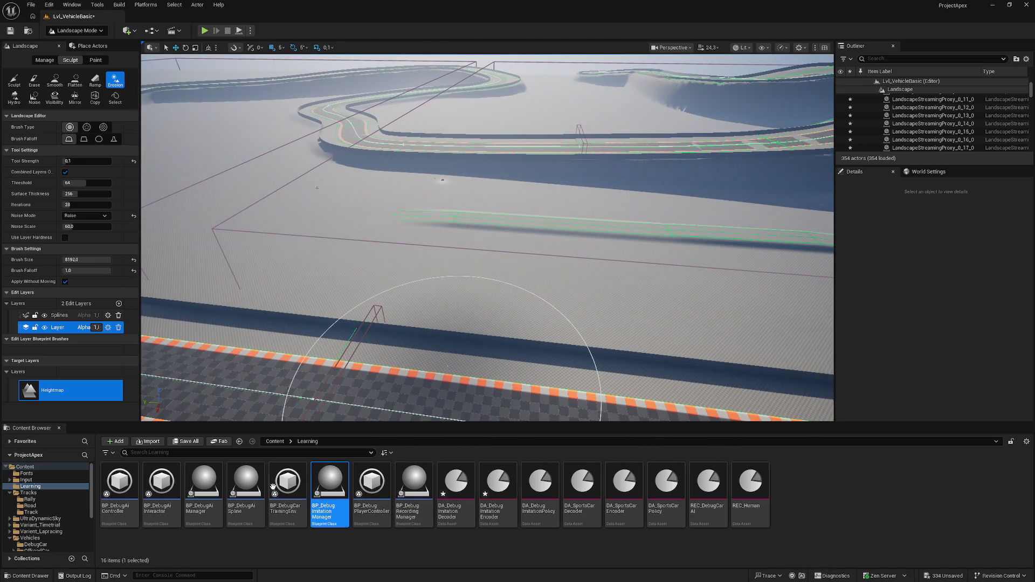
drag(330, 335, 318, 316)
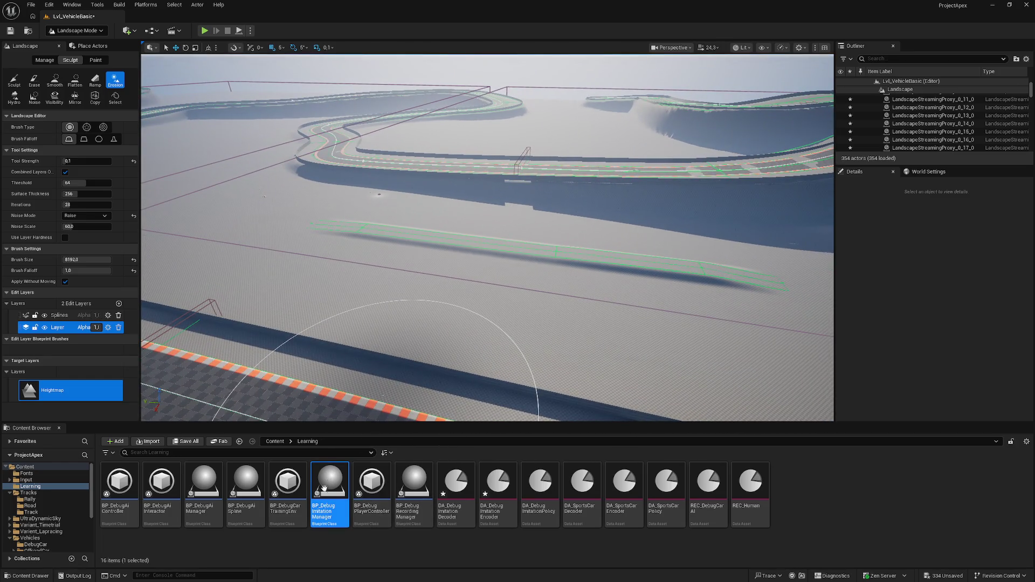
drag(324, 377, 407, 251)
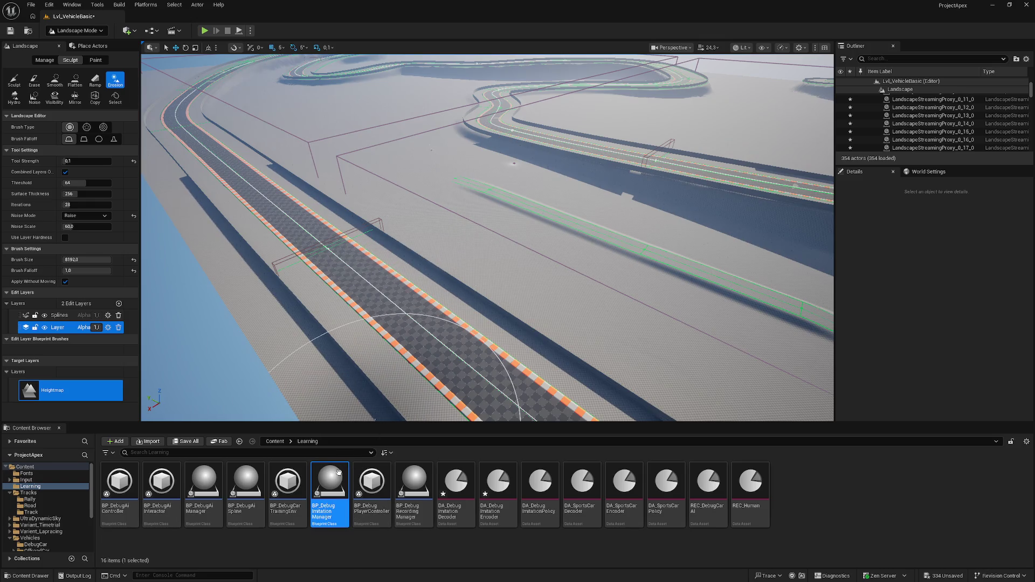
mouse_move(213, 490)
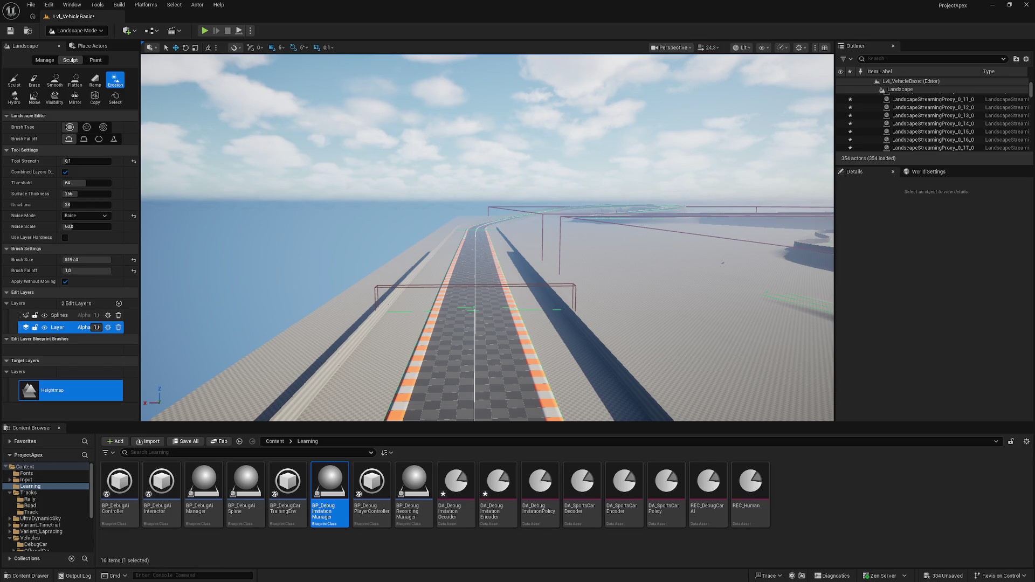
mouse_move(461, 364)
mouse_down()
mouse_move(496, 389)
mouse_move(499, 378)
mouse_move(491, 372)
mouse_move(488, 388)
mouse_move(504, 394)
mouse_move(491, 410)
mouse_move(480, 394)
mouse_move(493, 385)
mouse_move(458, 372)
mouse_move(261, 230)
mouse_up()
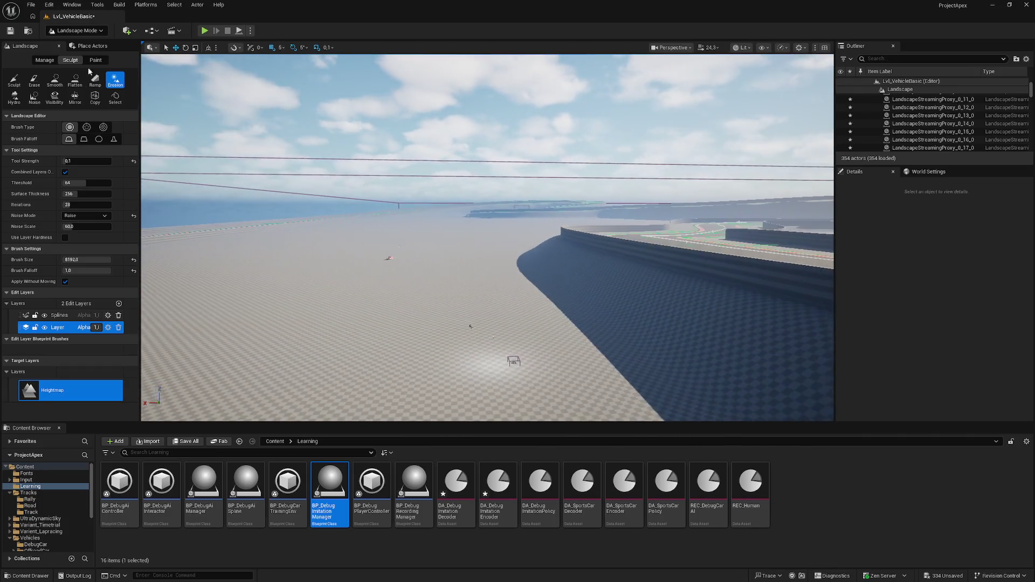
In Selection Mode, move the BP_DebugCar onto the road.
click(76, 30)
click(64, 38)
drag(438, 291, 438, 275)
click(486, 241)
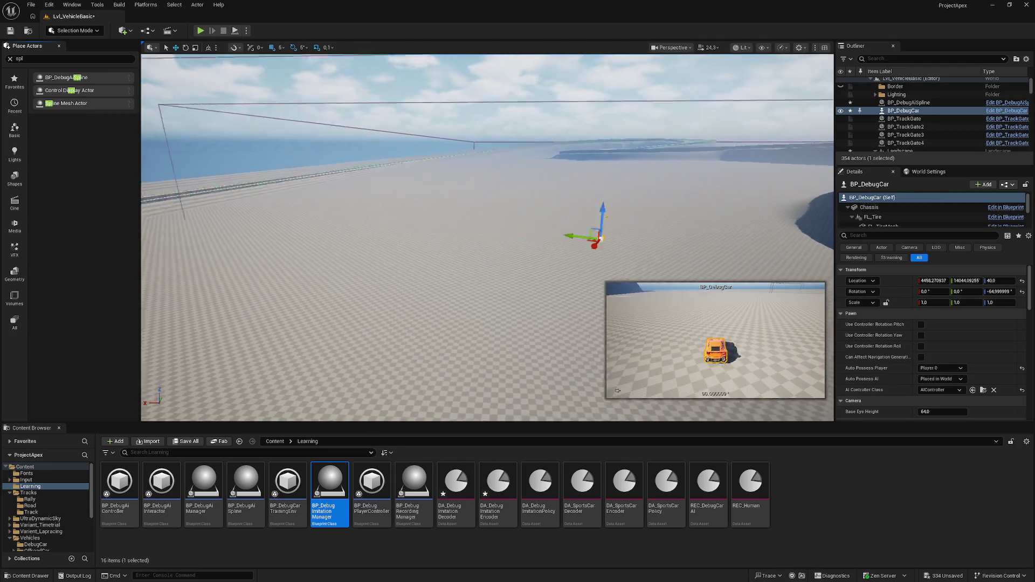
mouse_move(647, 240)
mouse_down()
mouse_move(269, 207)
mouse_move(315, 218)
mouse_up()
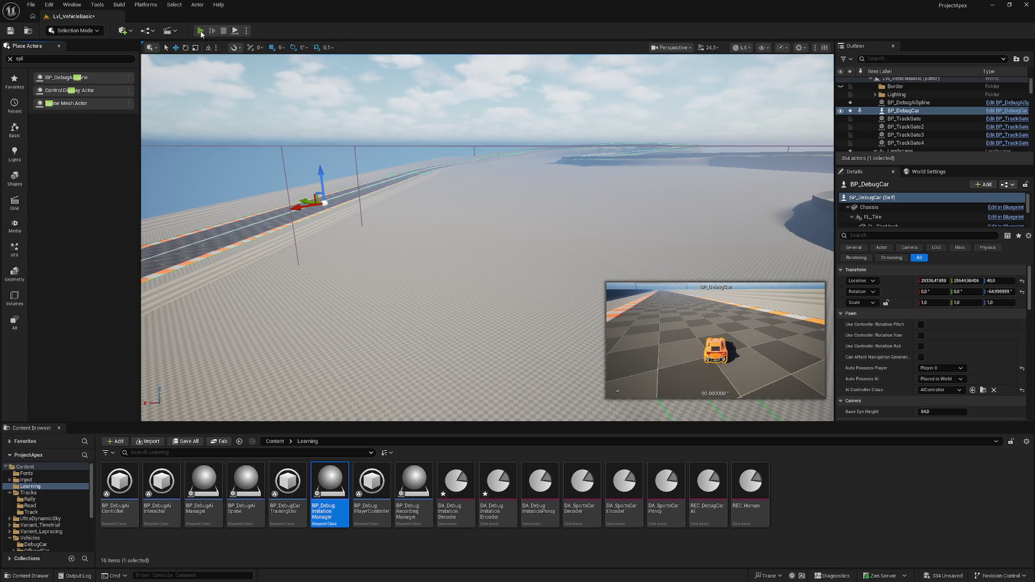
Drive the car around the track in a play session, then stop it.
click(201, 31)
click(407, 150)
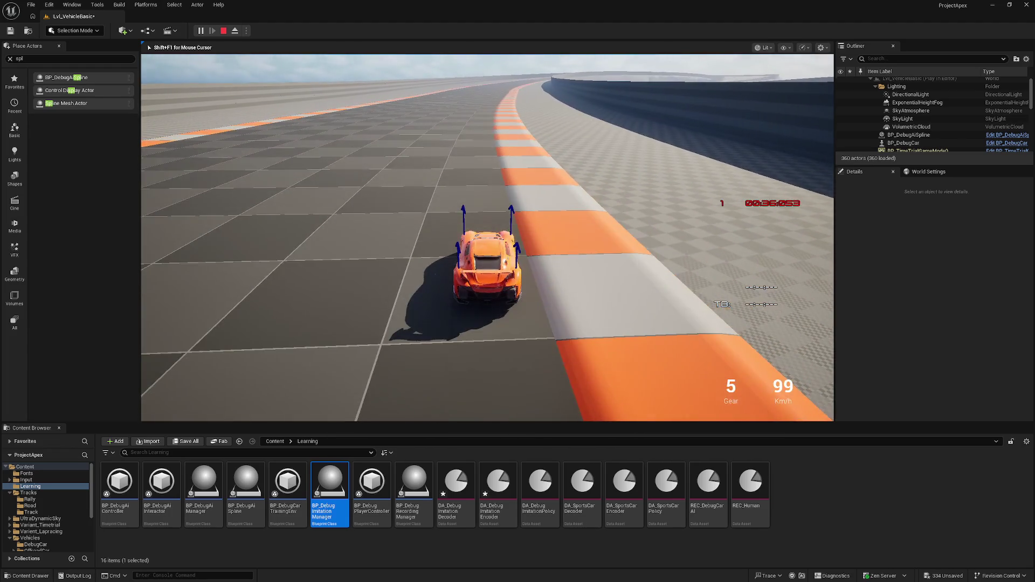
key(Escape)
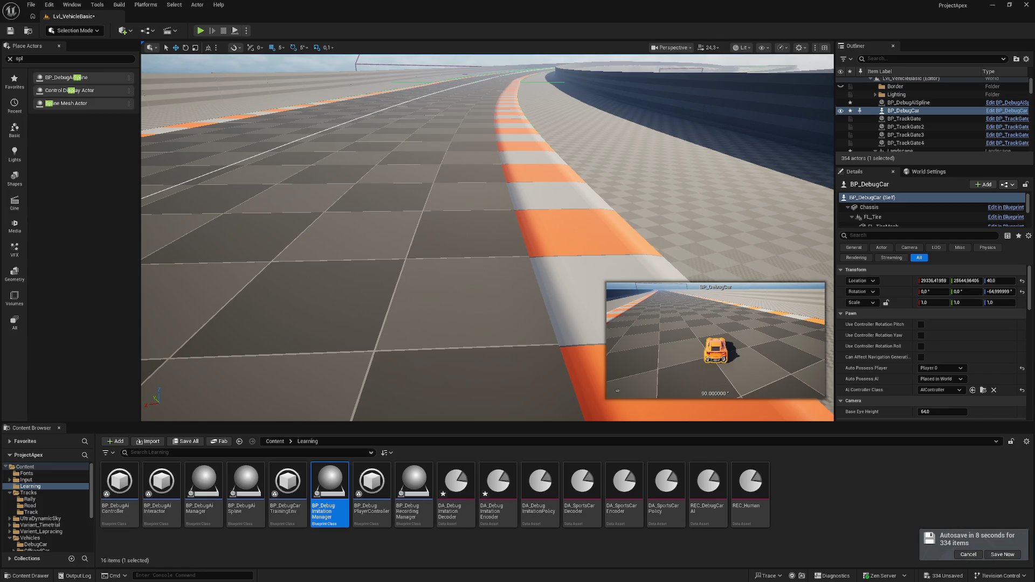
Orbit over the circuit and return to Landscape mode with Erosion active over the ramp strip.
mouse_move(188, 200)
mouse_down()
mouse_move(204, 119)
mouse_move(145, 132)
mouse_move(280, 115)
mouse_move(261, 205)
mouse_up()
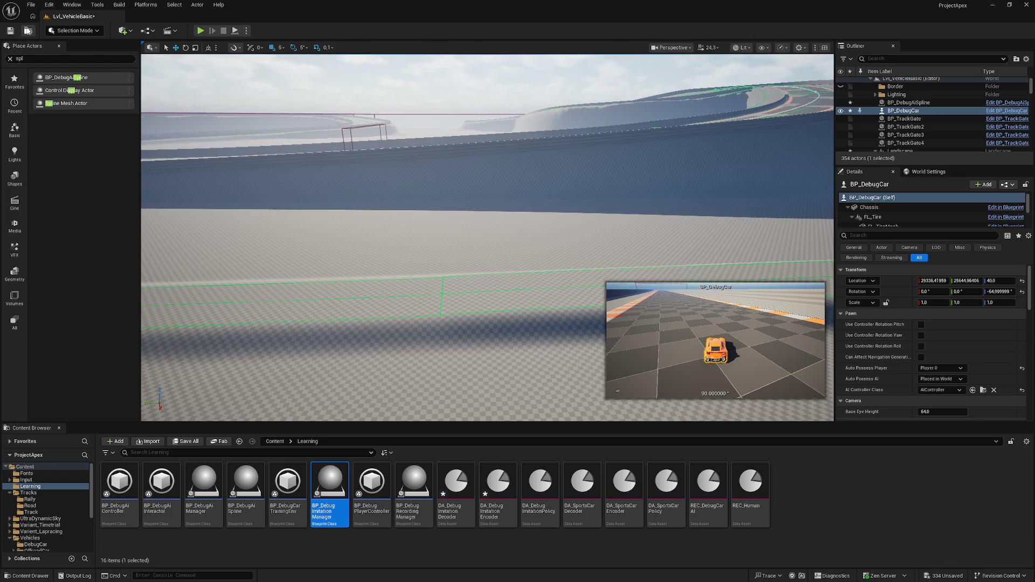
drag(161, 290, 227, 294)
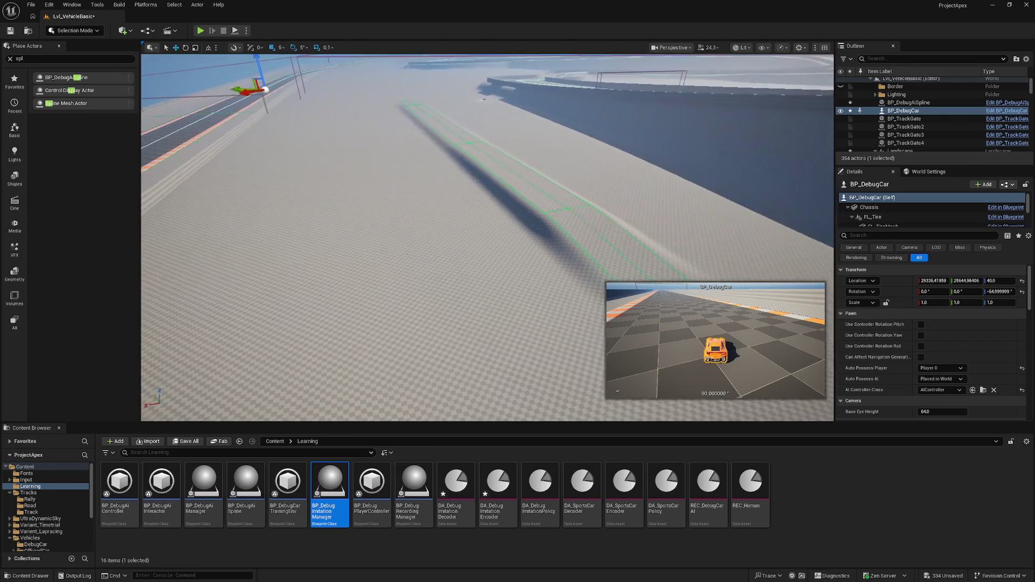
click(74, 30)
click(476, 146)
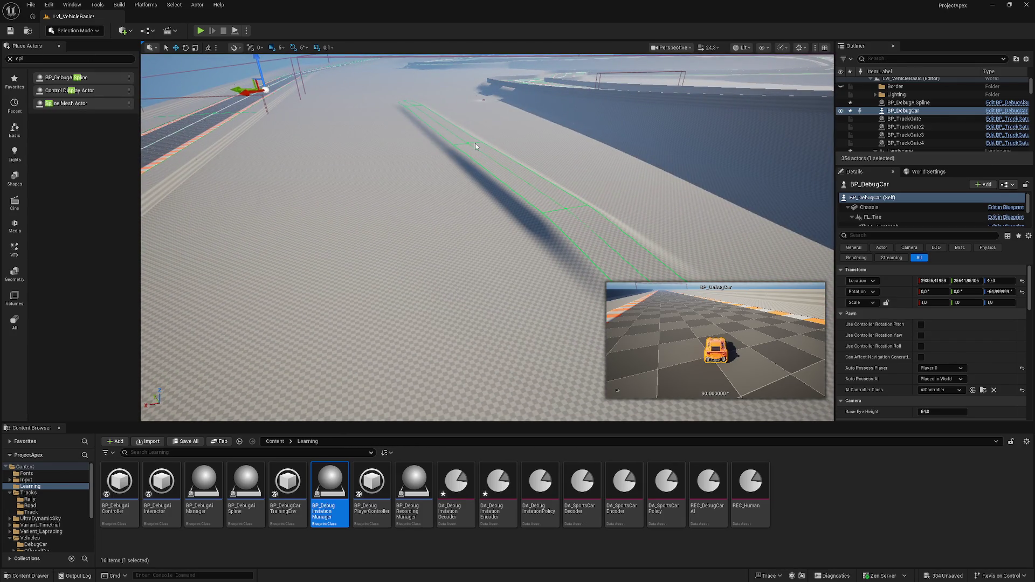
drag(370, 167, 389, 153)
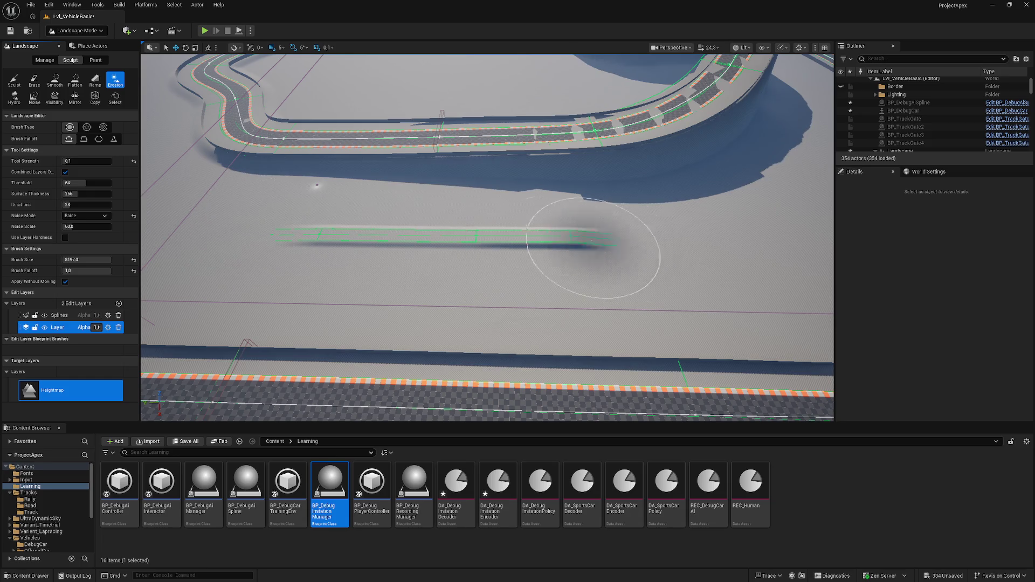
mouse_move(249, 231)
mouse_down()
mouse_move(269, 221)
mouse_move(264, 205)
mouse_up()
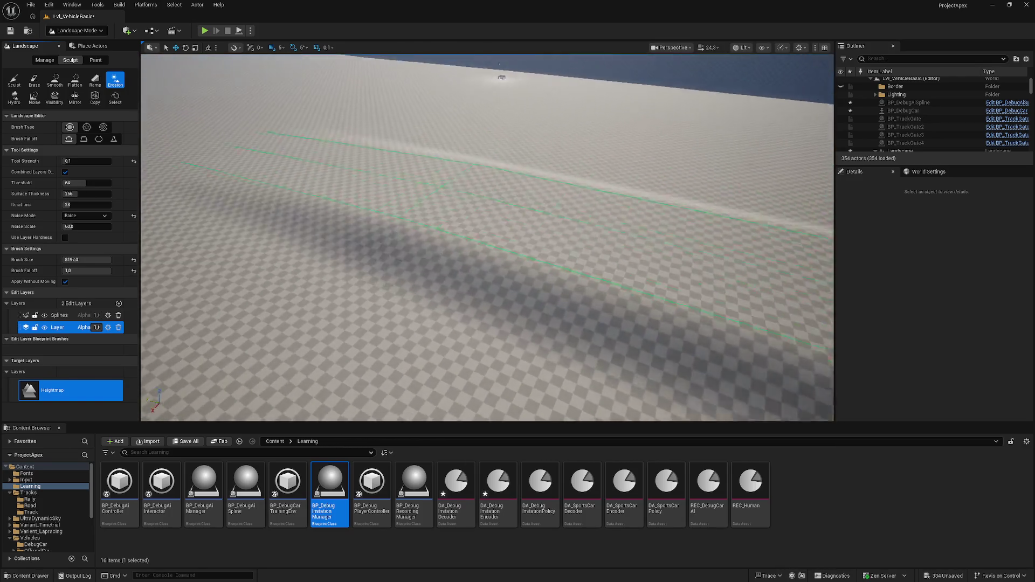
drag(380, 236, 380, 223)
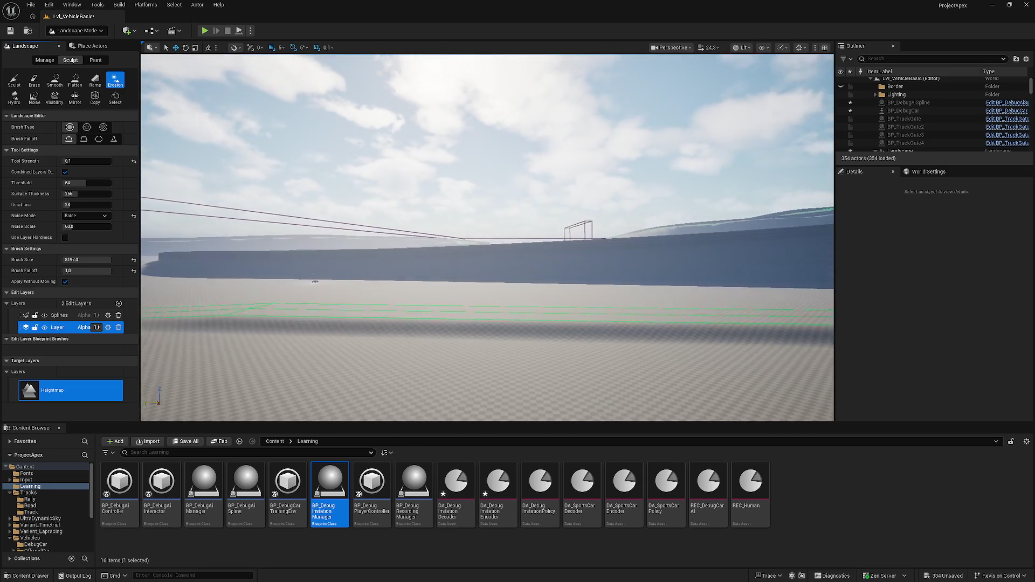
key(w)
key(s)
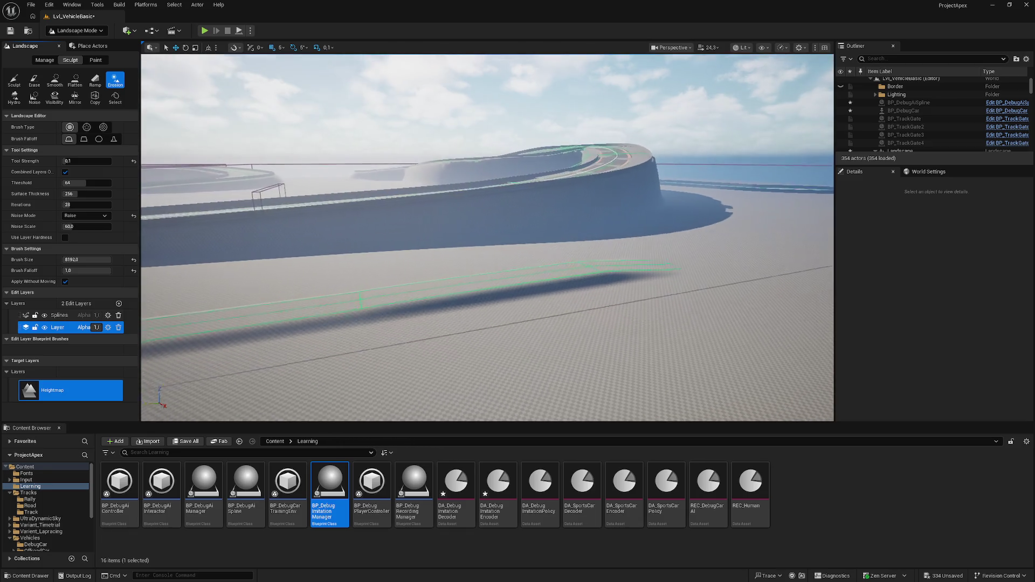
key(e)
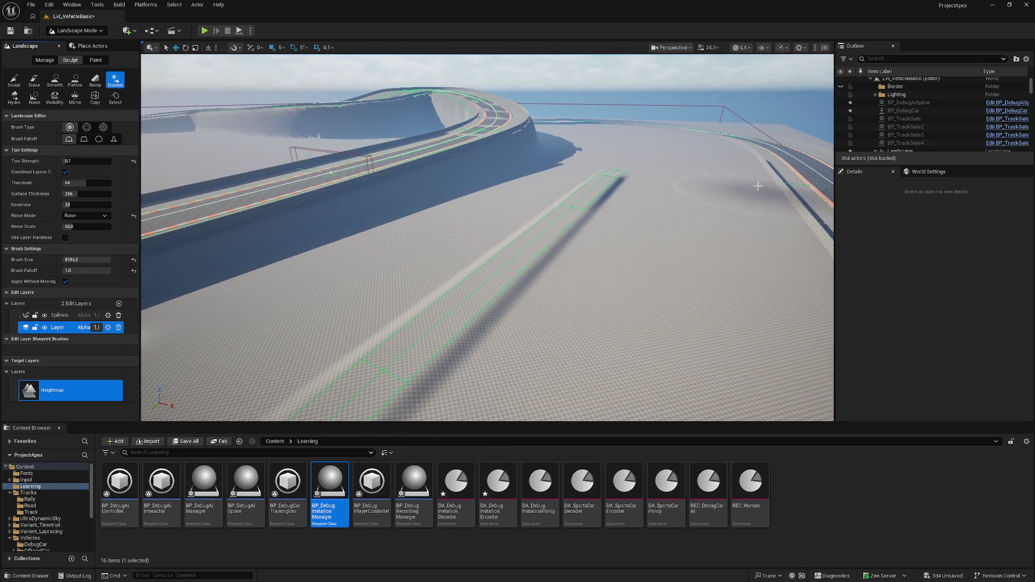
key(q)
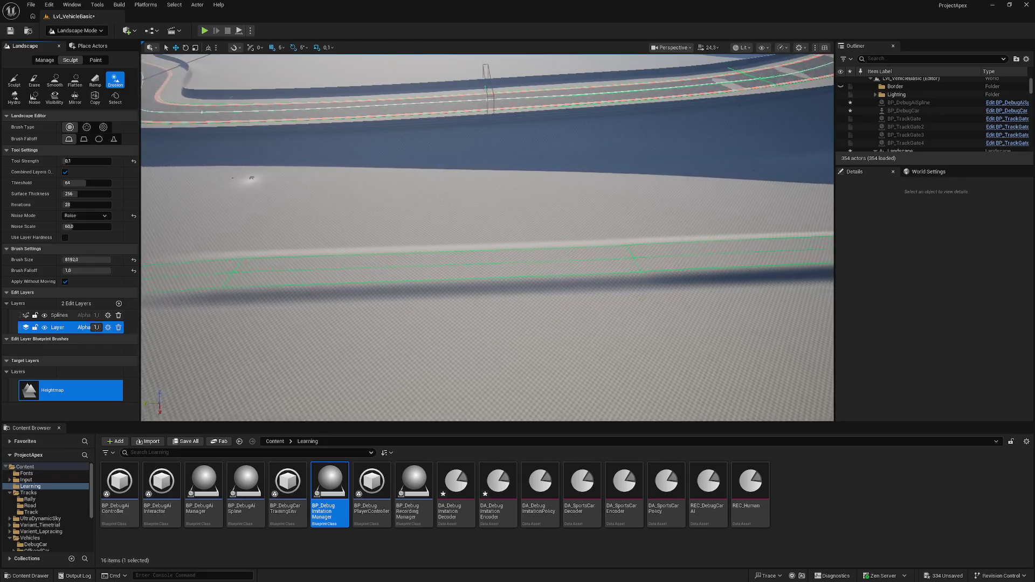
key(d)
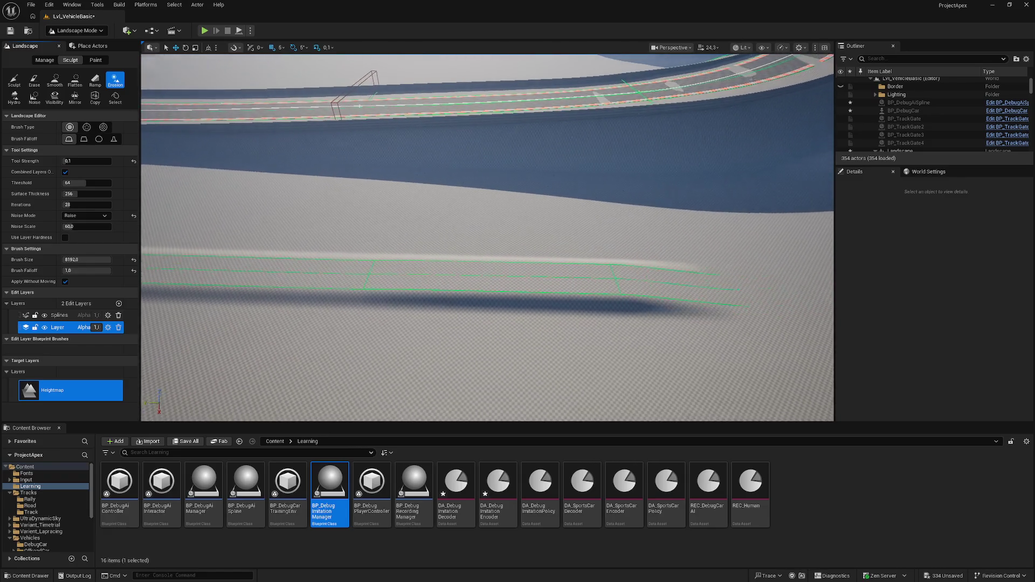
key(d)
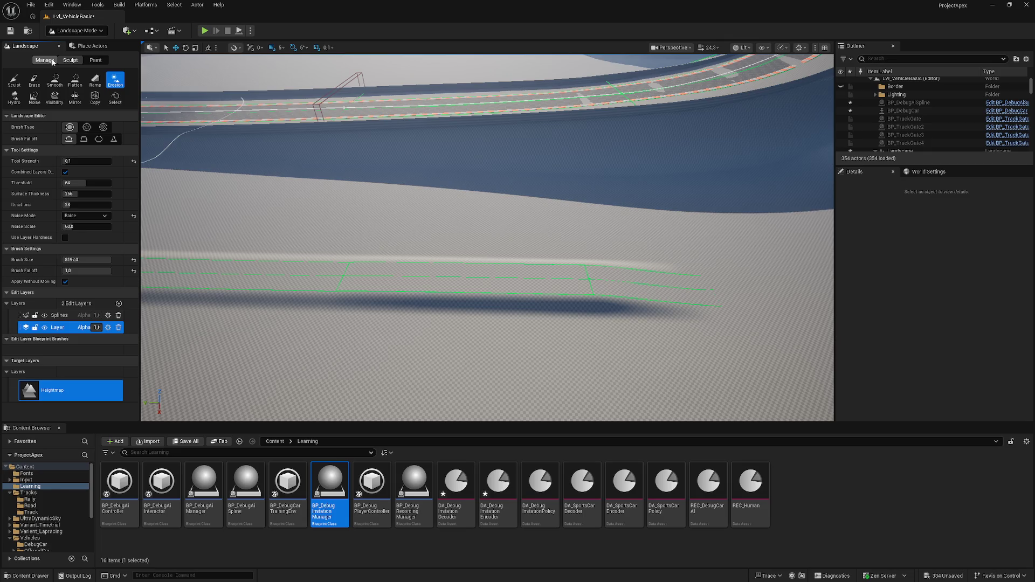
mouse_move(423, 224)
mouse_down()
mouse_move(365, 125)
mouse_move(318, 129)
mouse_up()
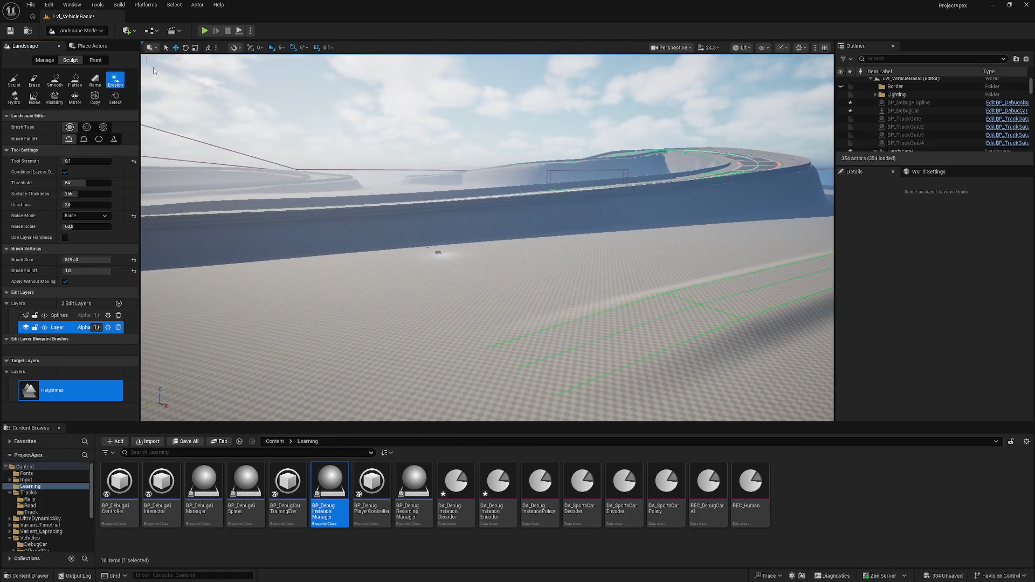
click(47, 62)
Select the track's landscape spline segment and search its properties for 'noise'.
drag(282, 206, 305, 208)
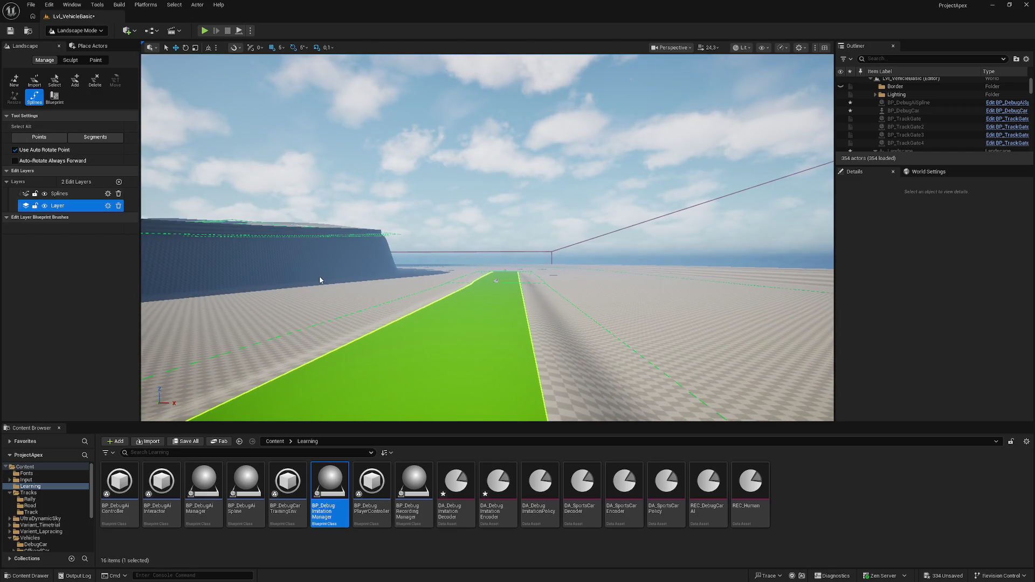
click(453, 318)
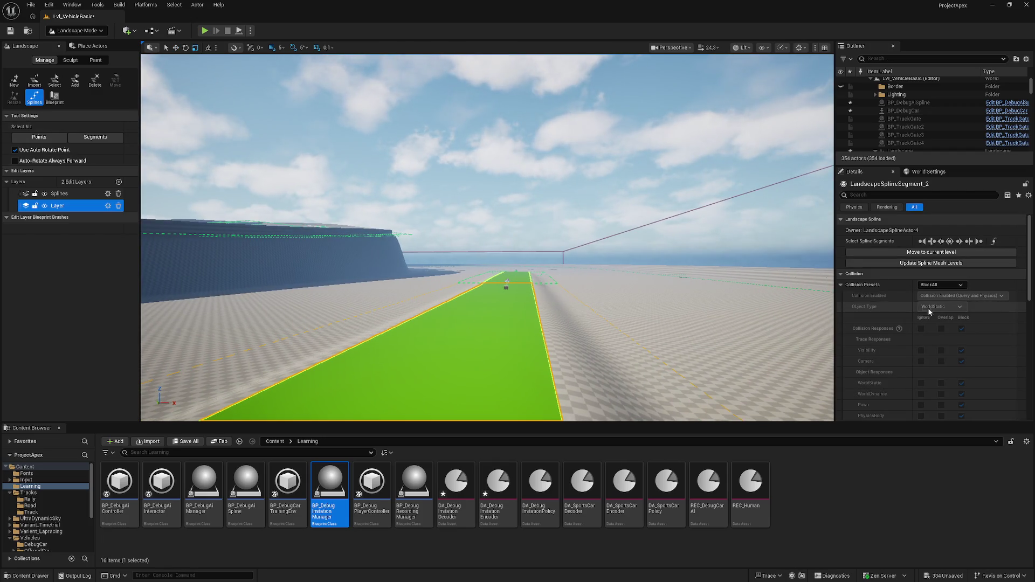
scroll(941, 334, down, 7)
click(875, 196)
text(no)
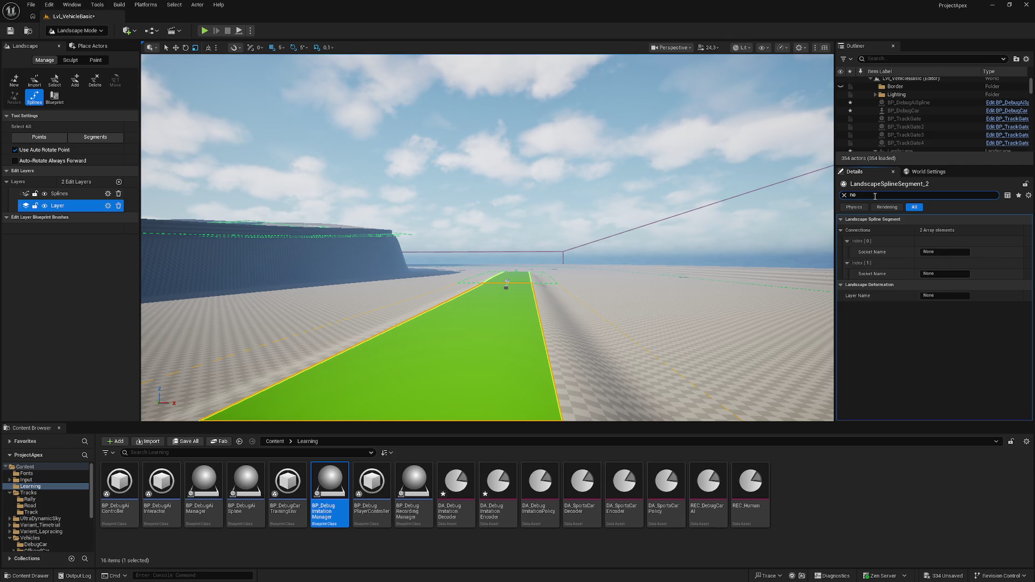
text(ise)
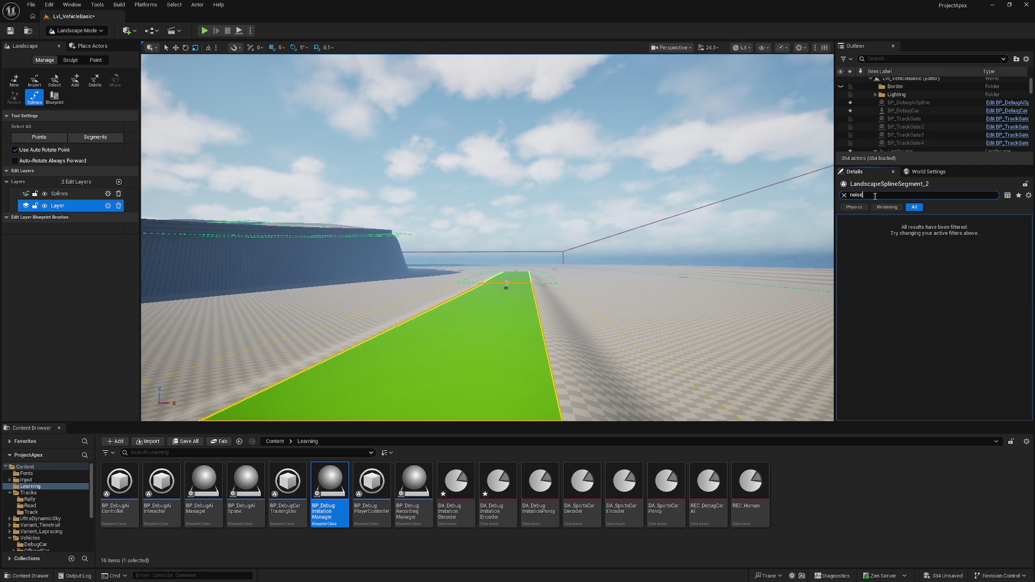
key(BackSpace)
key(BackSpace)
key(BackSpace)
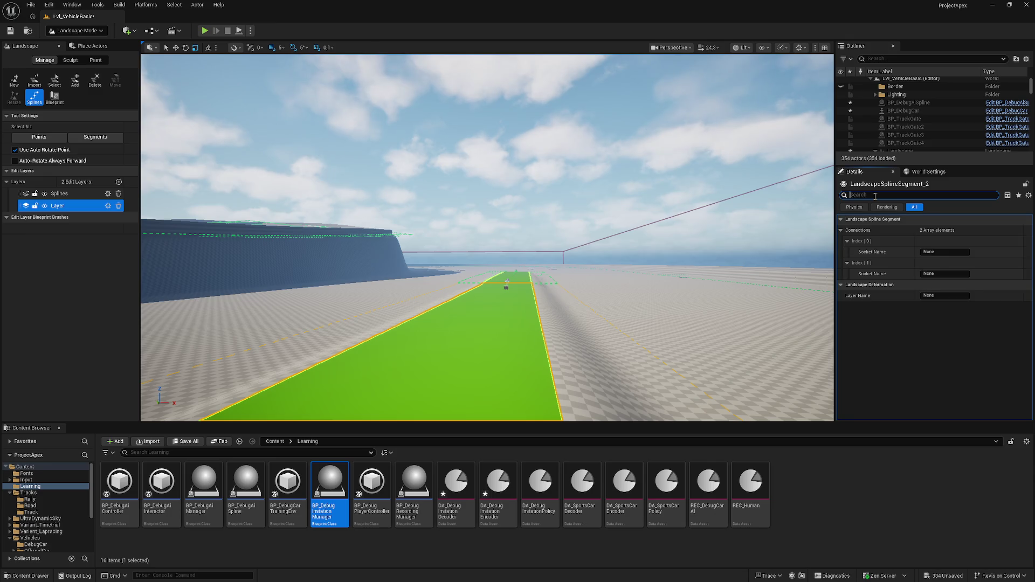
scroll(917, 317, down, 15)
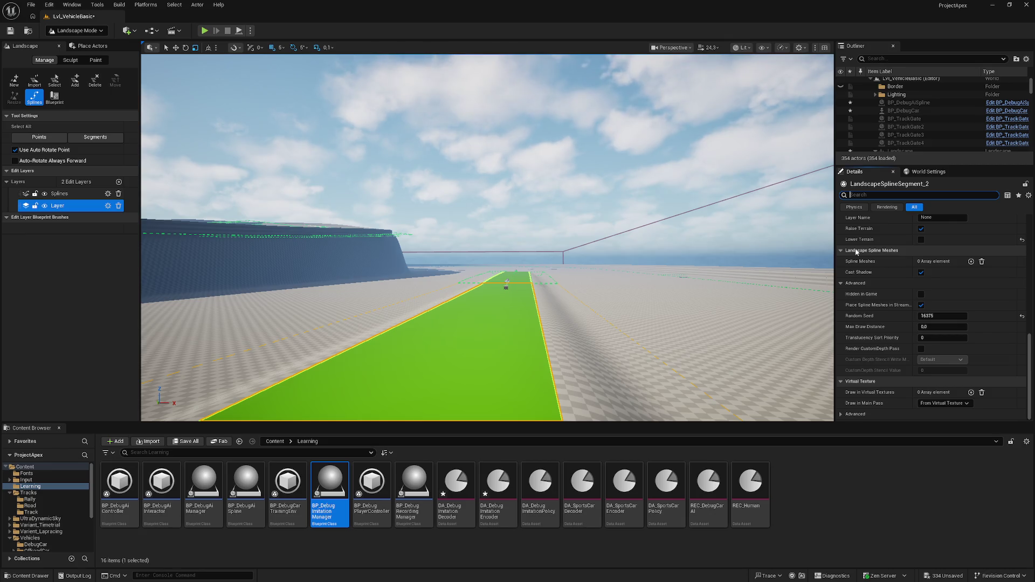
Frame the spline segment in view and return to the top-level Content folder.
drag(485, 243, 485, 296)
mouse_move(646, 223)
mouse_down()
mouse_move(588, 237)
mouse_move(646, 224)
mouse_up()
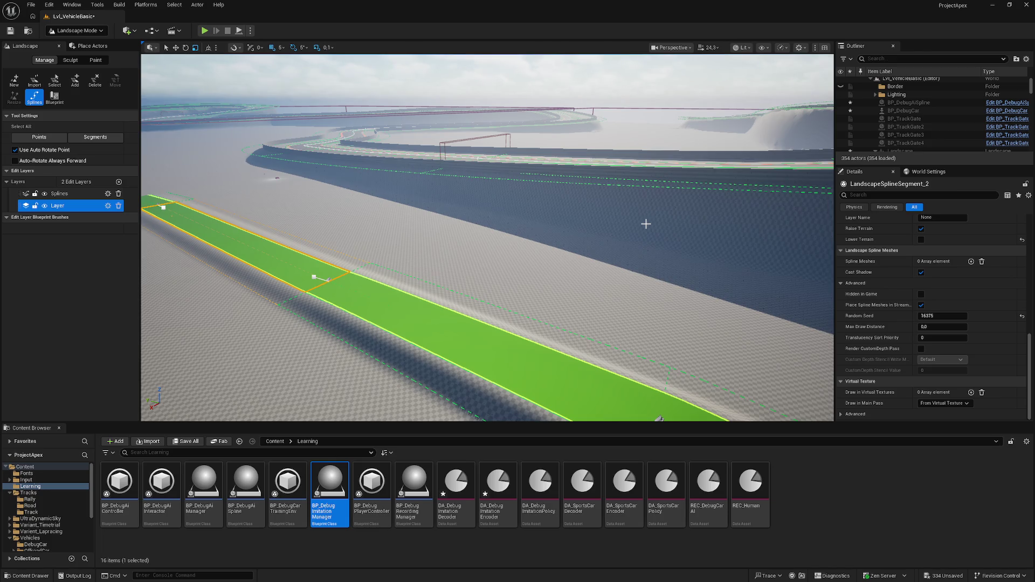
mouse_move(646, 224)
mouse_down()
mouse_move(701, 208)
mouse_move(669, 213)
mouse_up()
key(f)
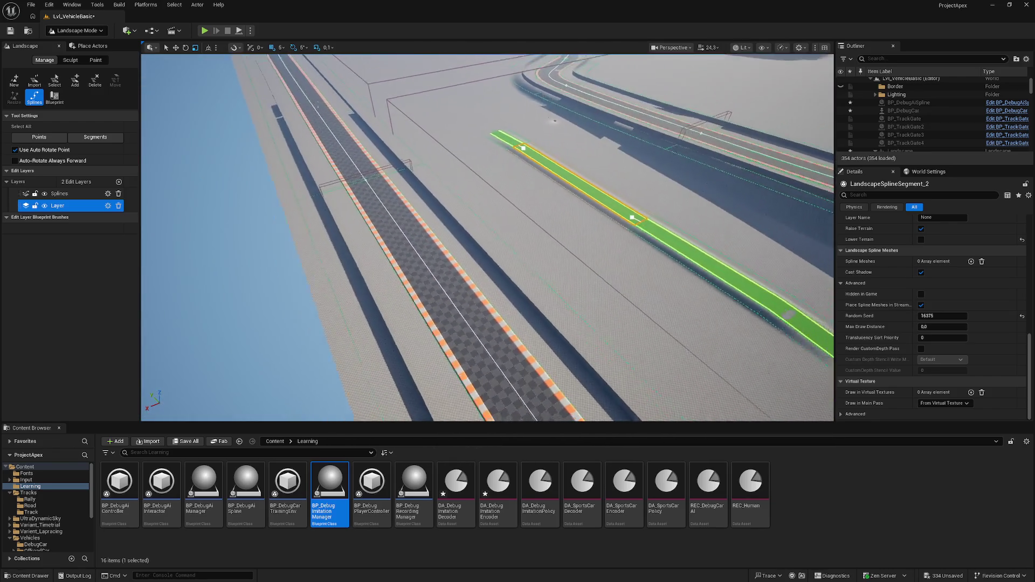
scroll(473, 292, up, 5)
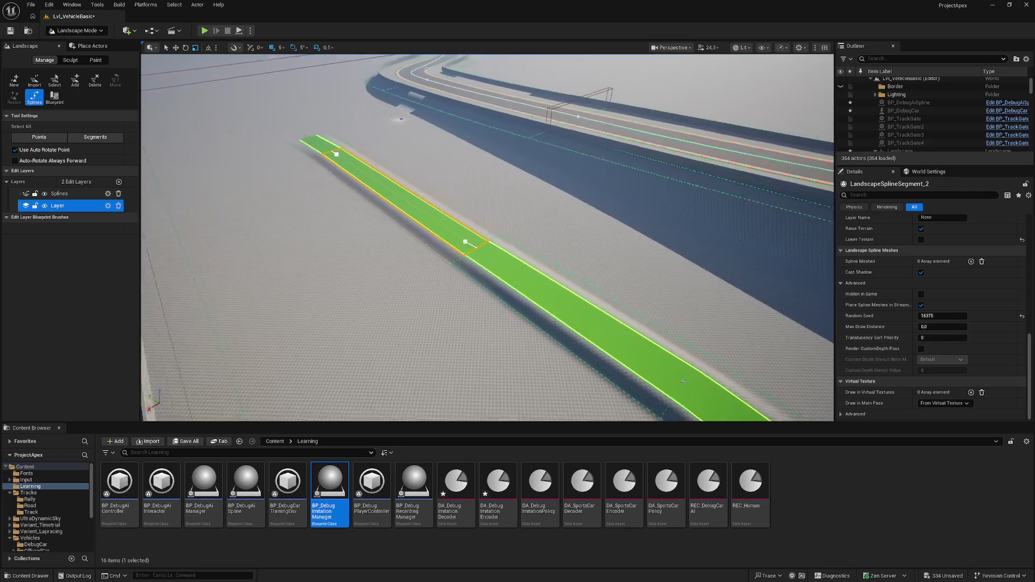
click(286, 442)
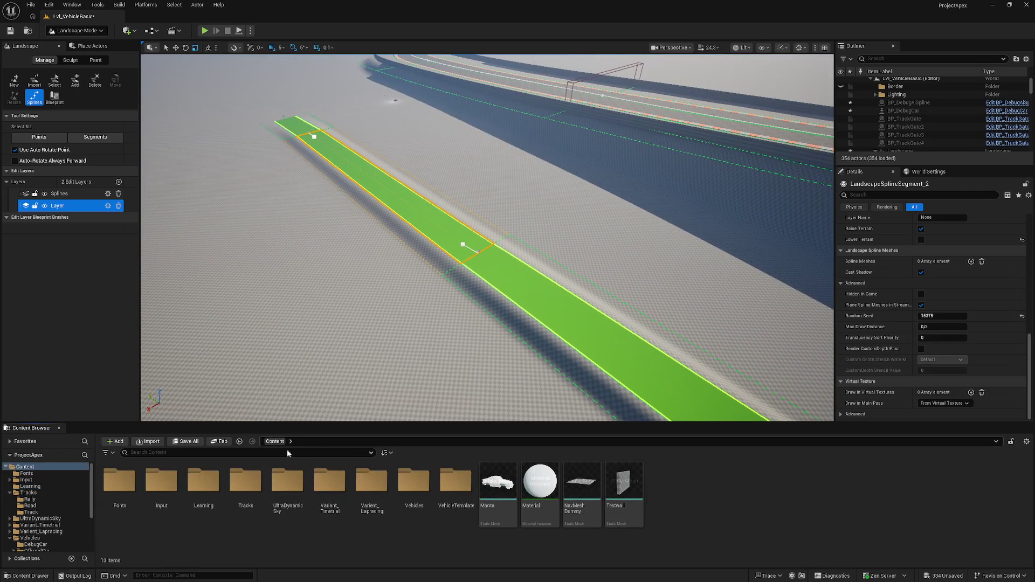
Open Vehicles > DebugCar > BP_DebugCar and review the Chassis component's collision settings.
double_click(412, 482)
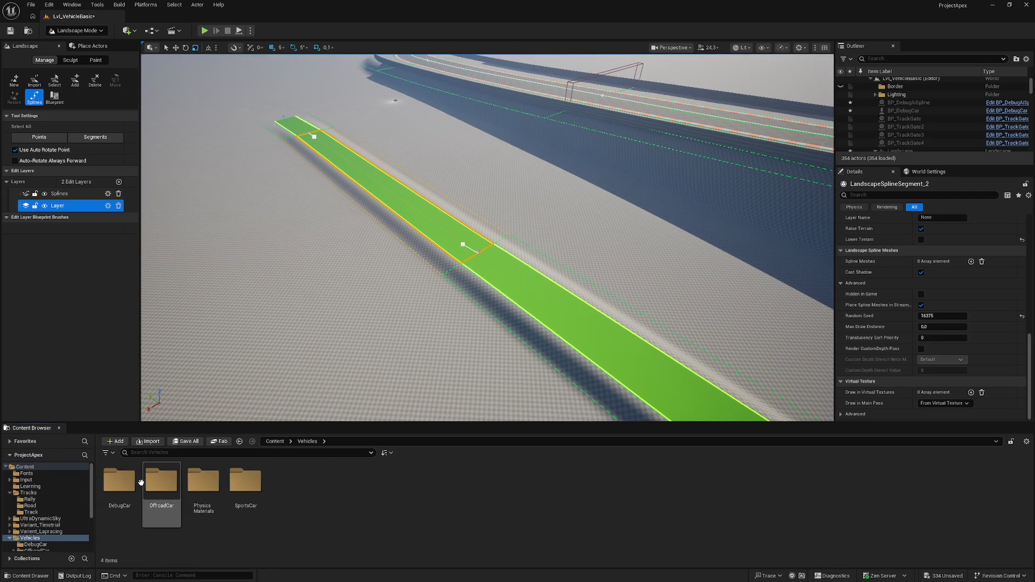
double_click(119, 481)
double_click(207, 487)
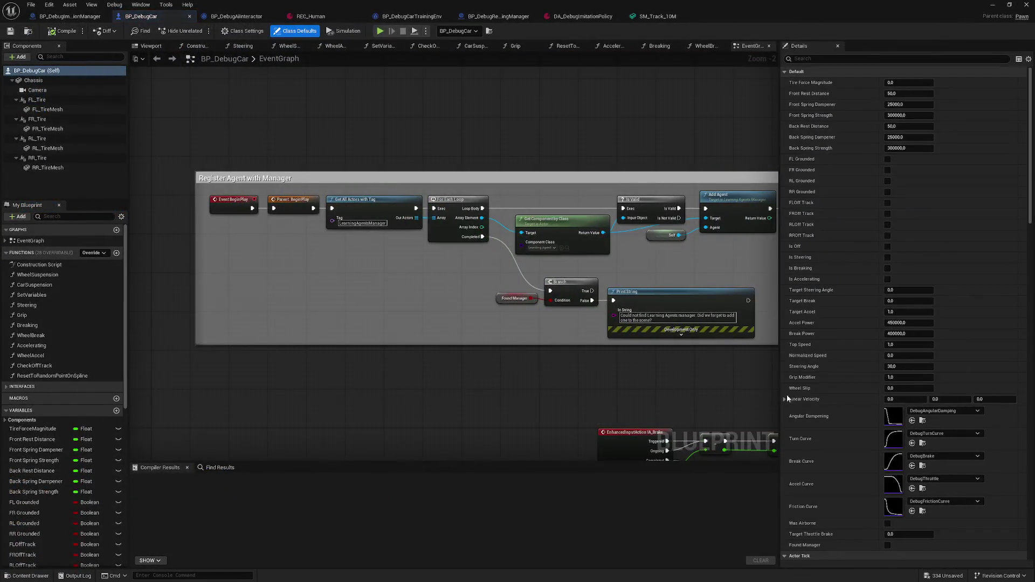
click(33, 80)
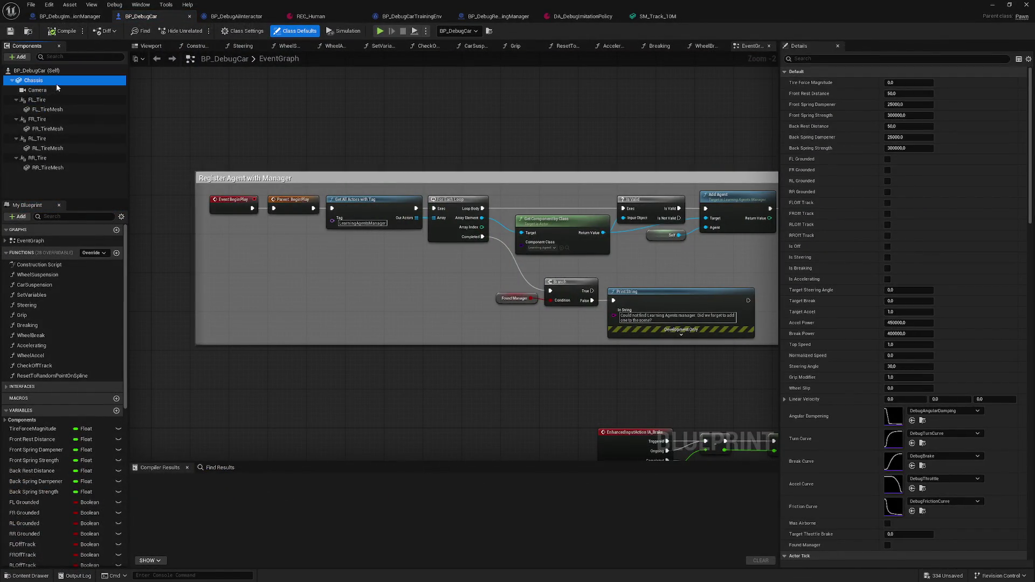
drag(1033, 186, 1032, 372)
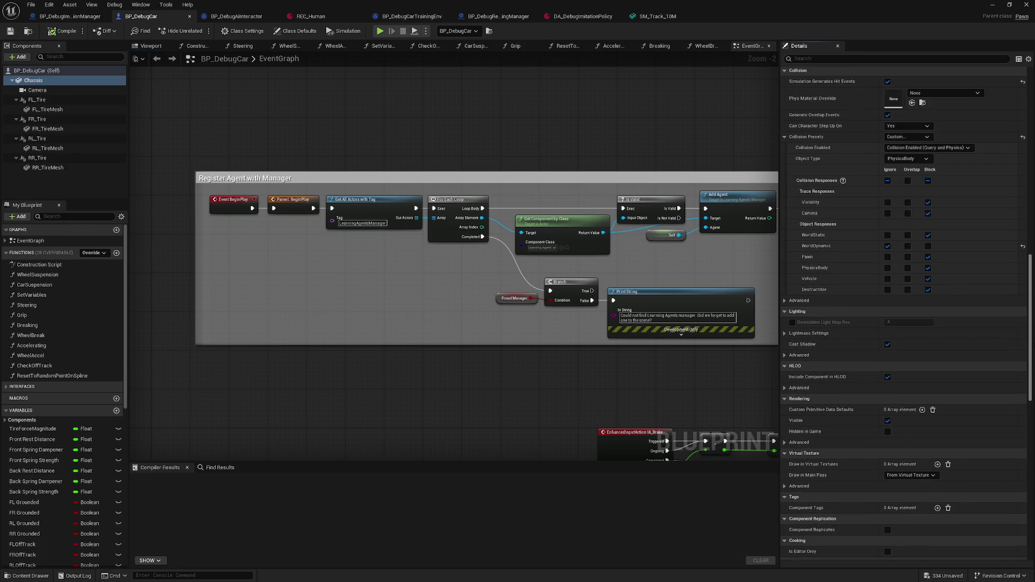
scroll(895, 291, up, 1)
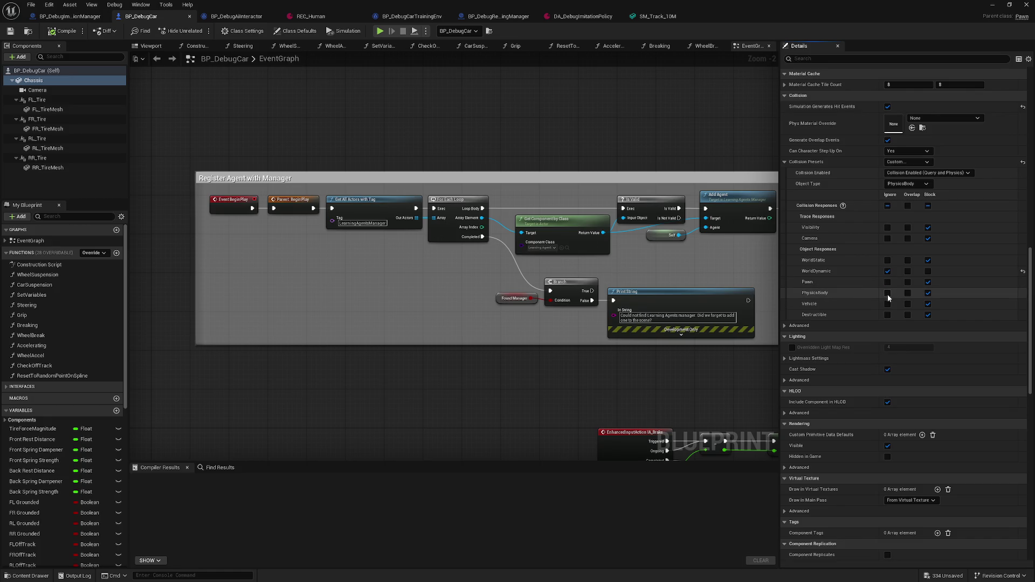
Compile and save BP_DebugCar, then minimize the Blueprint editor to return to the level.
click(64, 31)
click(236, 16)
click(173, 17)
click(990, 9)
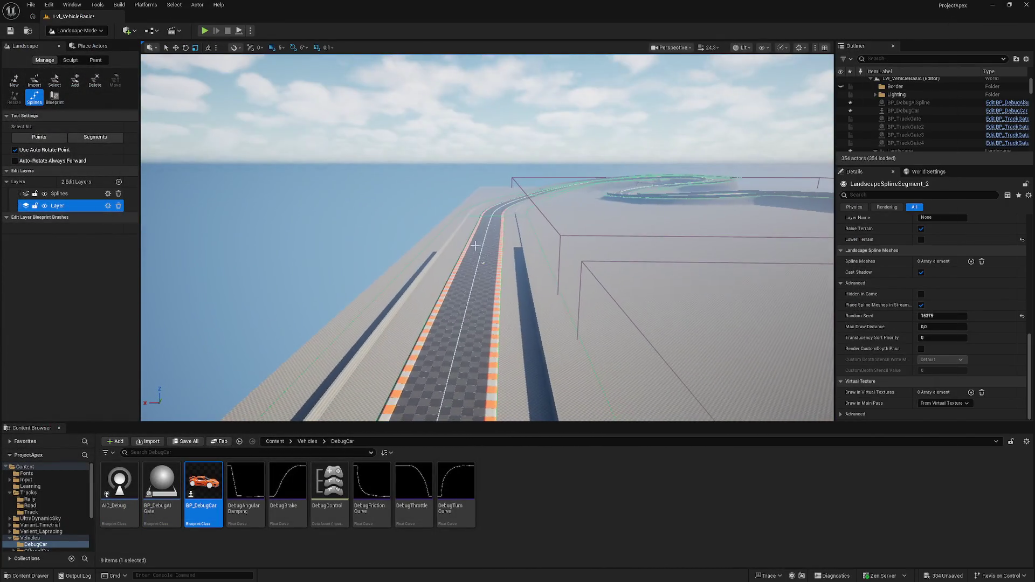
Switch to Selection Mode, focus on BP_DebugCar and rotate it to about −90° yaw.
click(80, 31)
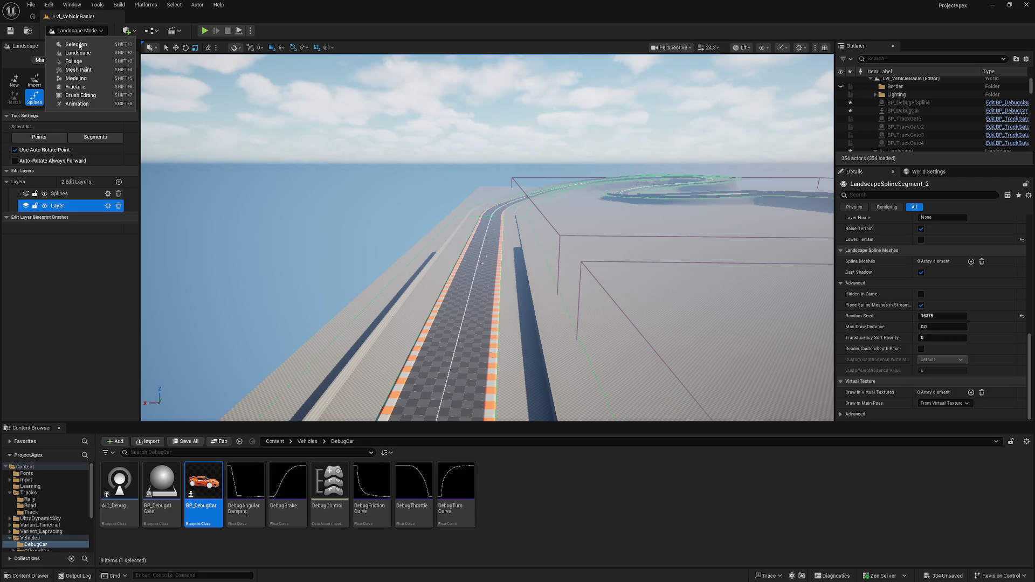
click(76, 43)
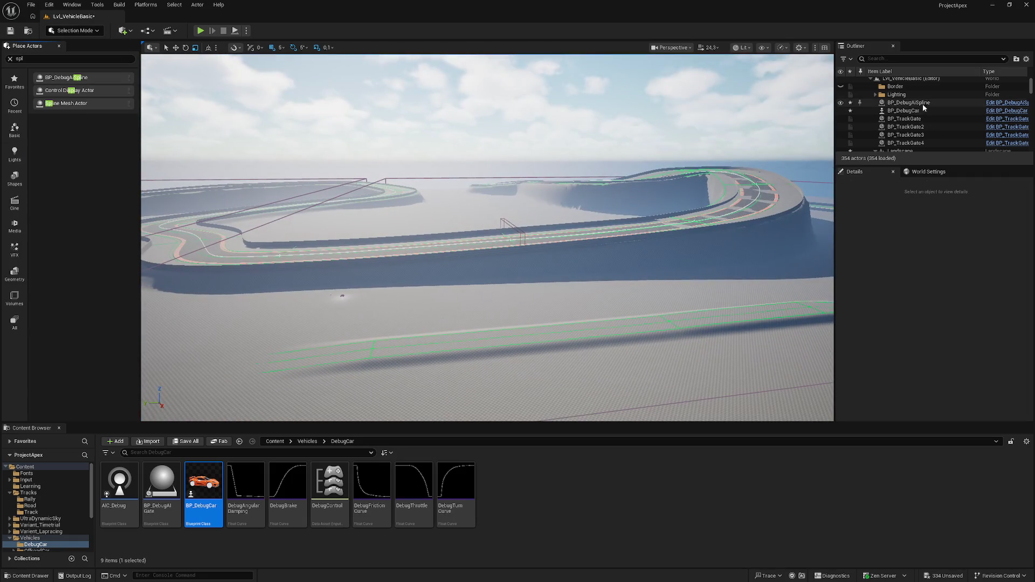
click(903, 111)
key(f)
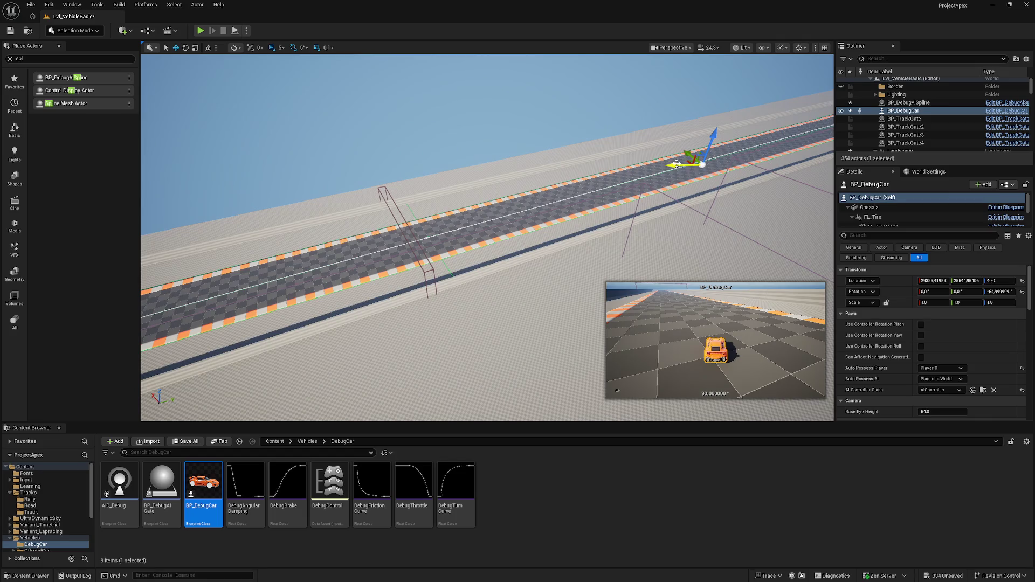
key(e)
mouse_move(673, 173)
mouse_down()
mouse_move(273, 286)
mouse_move(311, 265)
mouse_up()
Move BP_DebugCar onto the straight and duplicate it with the original further up the track.
key(w)
key(f)
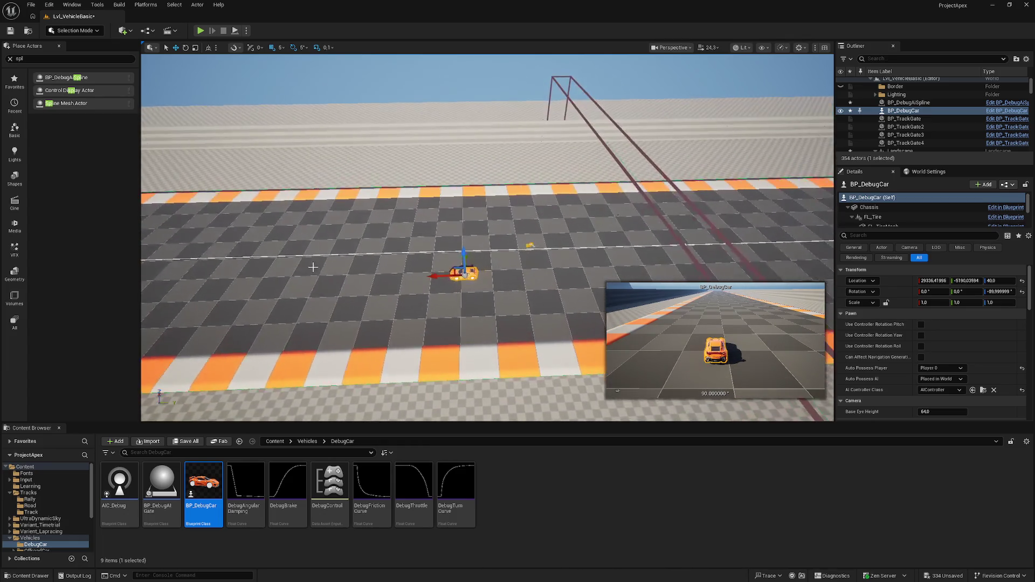
mouse_move(465, 275)
mouse_down()
mouse_move(493, 256)
mouse_move(503, 267)
mouse_move(475, 272)
mouse_move(496, 272)
mouse_up()
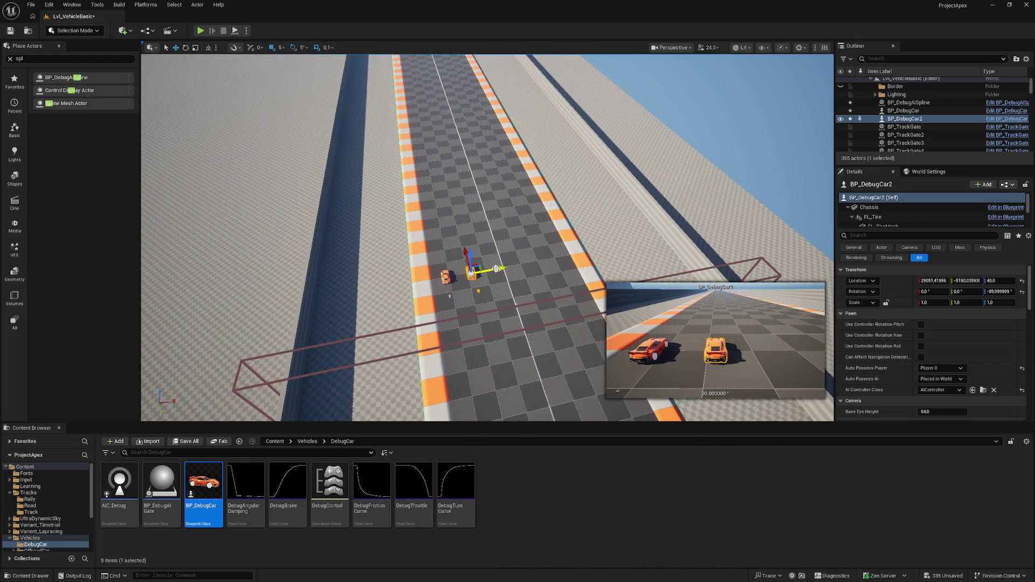
ctrl+click(904, 111)
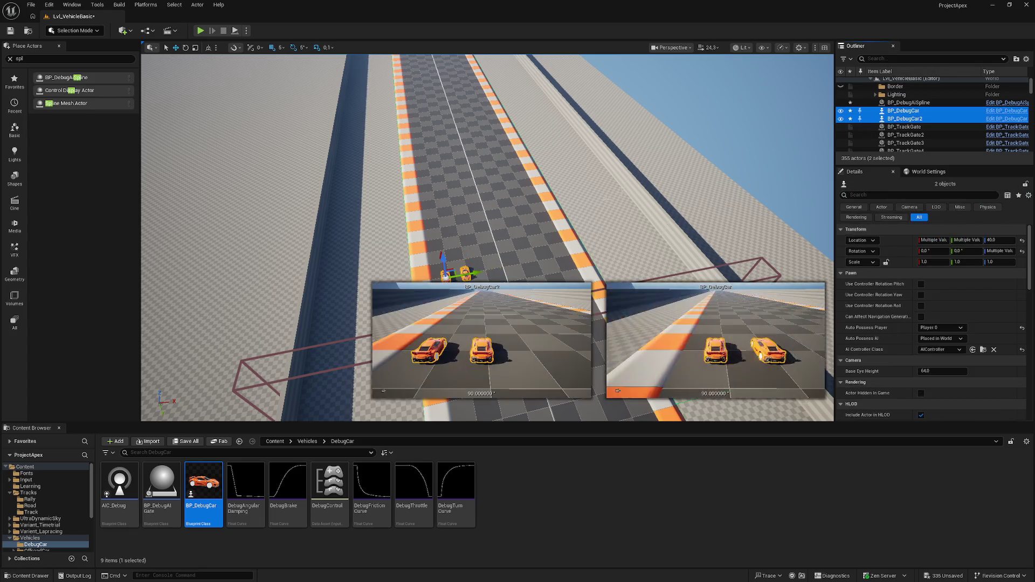
mouse_move(485, 271)
alt+mouse_down()
mouse_move(493, 248)
mouse_move(471, 273)
mouse_move(513, 272)
mouse_move(547, 254)
mouse_move(543, 264)
alt+mouse_up()
Select all eight cars, duplicate them into another row, and undo the stray extra car.
shift+click(904, 111)
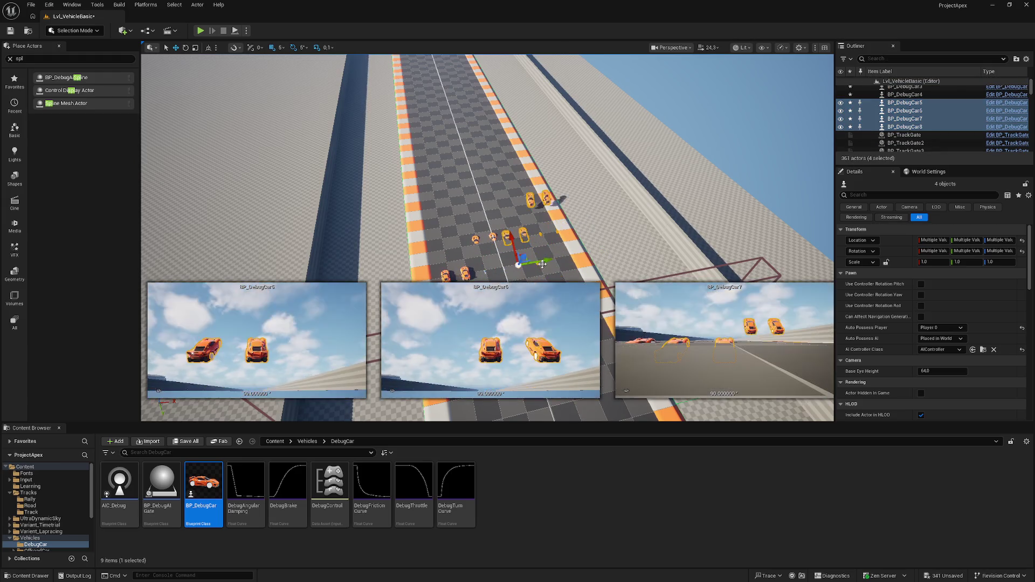
scroll(895, 130, up, 2)
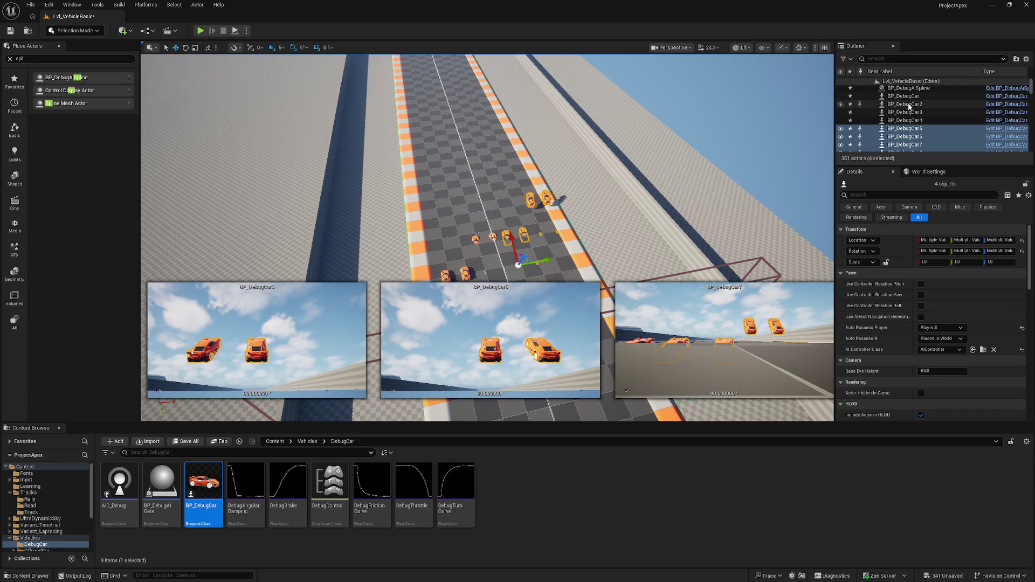
shift+click(904, 96)
mouse_move(521, 156)
alt+mouse_down()
mouse_move(599, 151)
mouse_move(502, 154)
mouse_move(384, 132)
alt+mouse_up()
alt+drag(425, 174, 280, 173)
scroll(919, 141, down, 2)
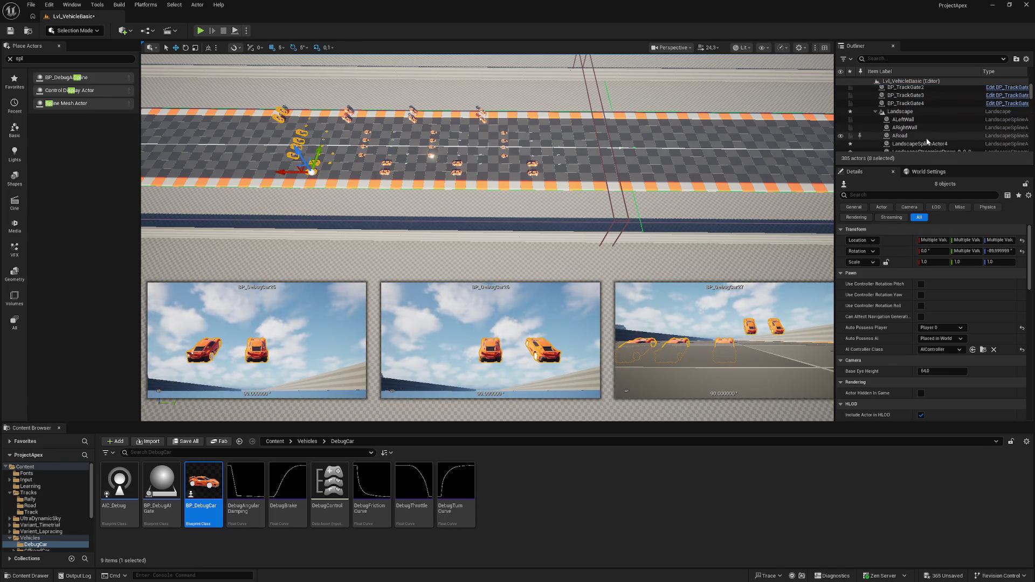
key(ctrl+z)
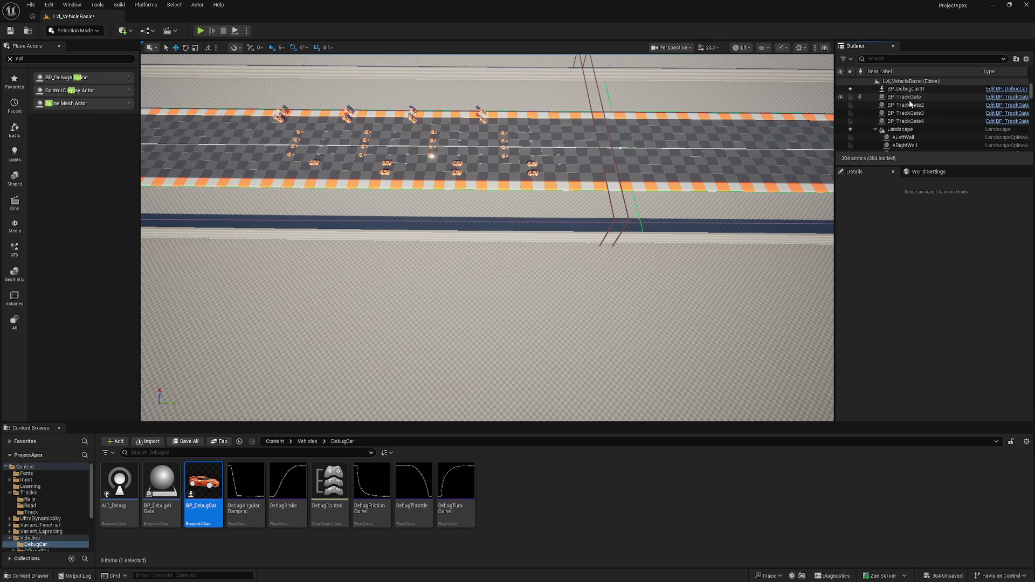
mouse_move(619, 161)
mouse_down()
mouse_move(555, 216)
mouse_move(550, 189)
mouse_move(523, 181)
mouse_move(517, 146)
mouse_up()
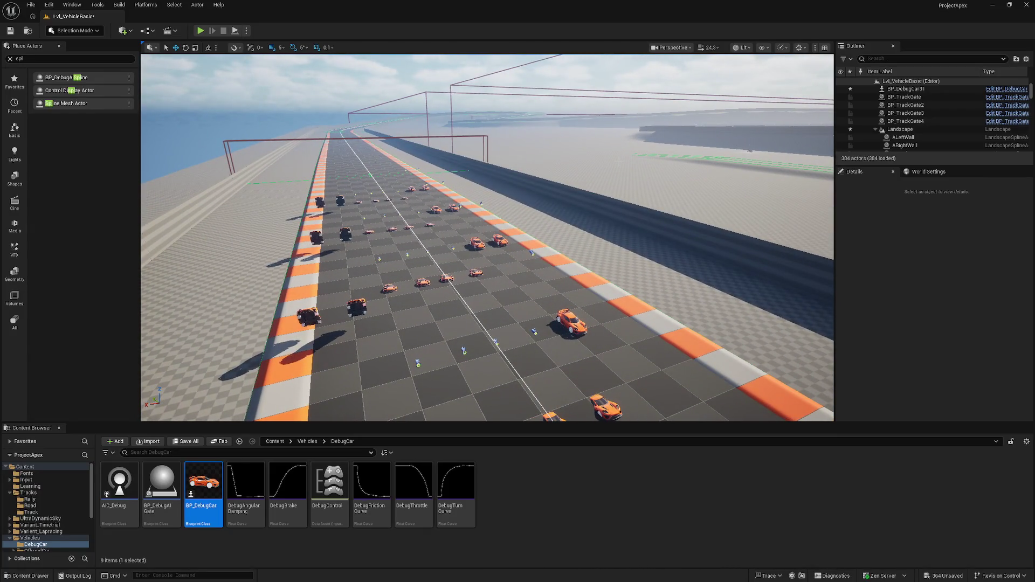
mouse_move(518, 146)
mouse_down()
mouse_move(588, 151)
mouse_move(262, 83)
mouse_up()
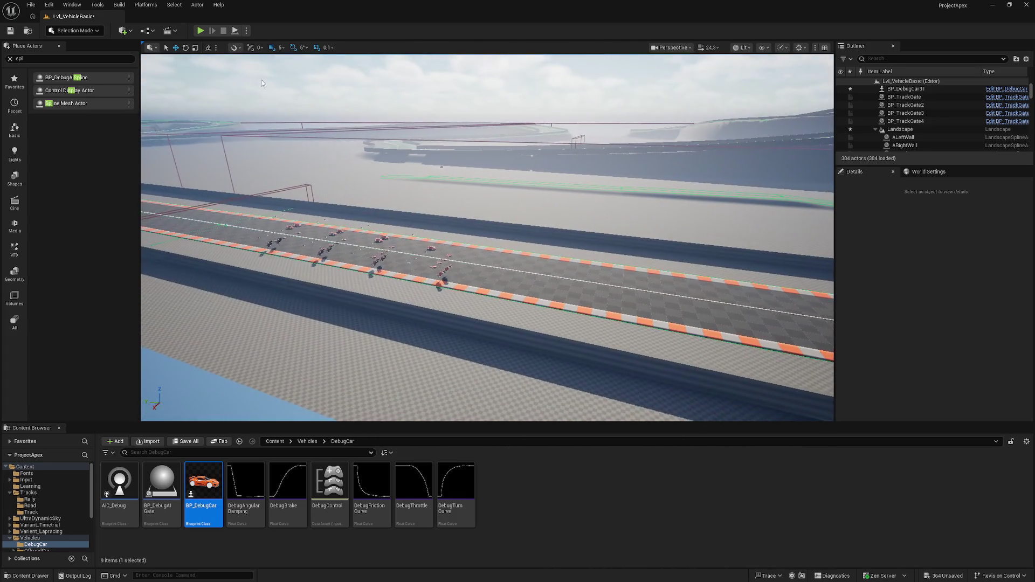
mouse_move(312, 106)
mouse_down()
mouse_move(232, 110)
mouse_move(416, 65)
mouse_up()
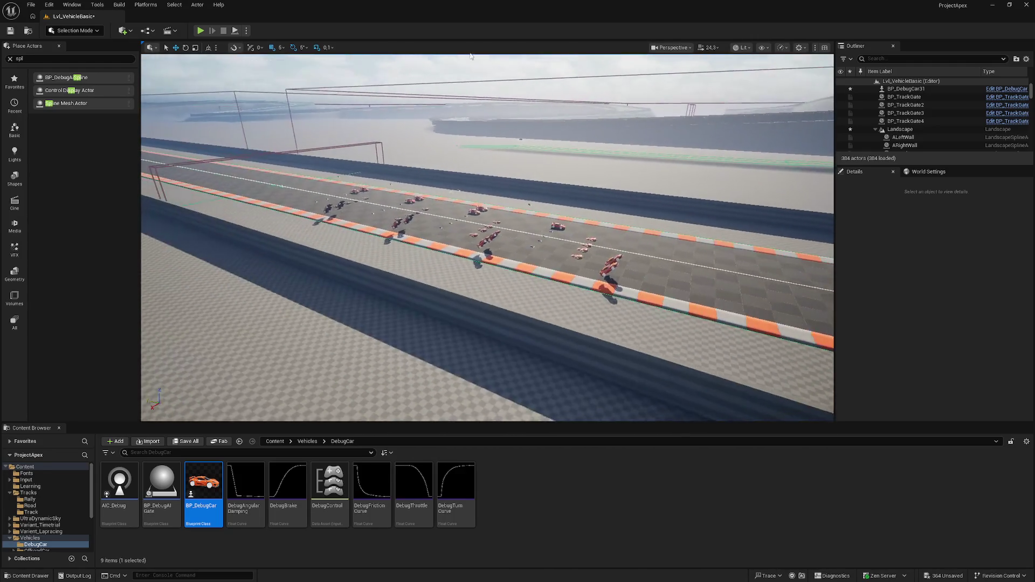
scroll(896, 104, up, 1)
scroll(896, 108, up, 8)
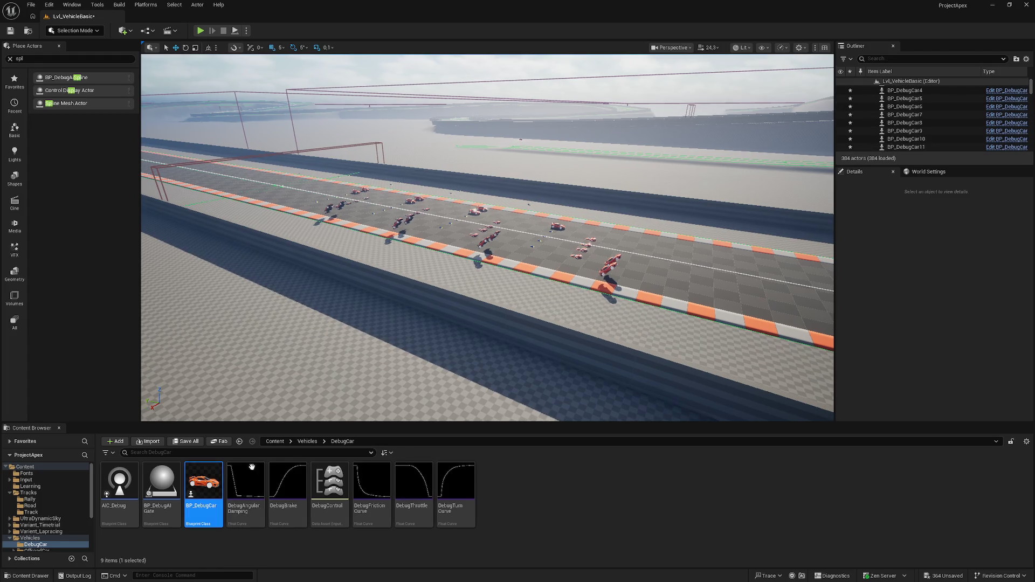
Drag BP_DebugAiManager from Content > Learning into the level and open its blueprint.
click(274, 442)
double_click(204, 486)
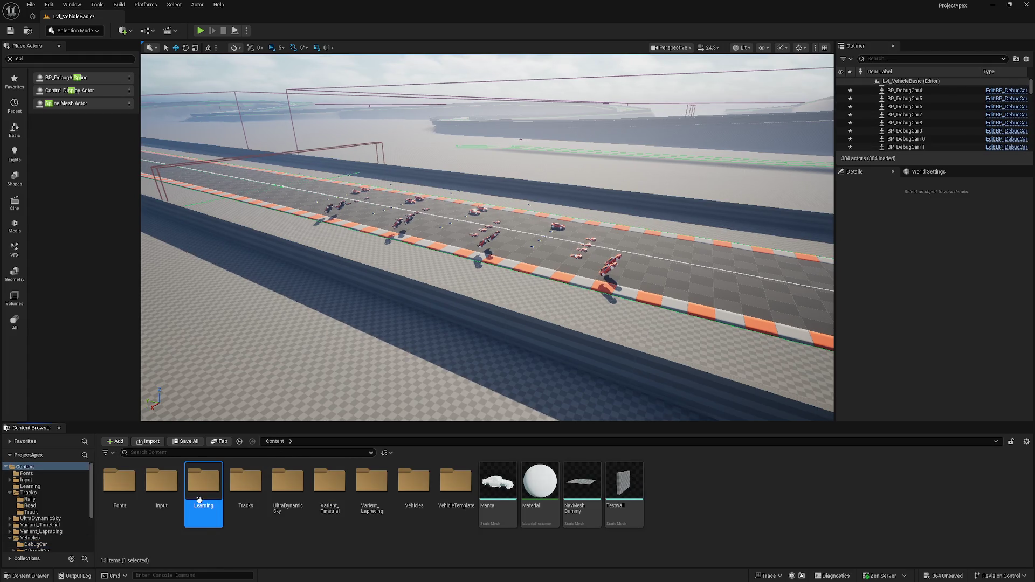
drag(229, 320, 281, 270)
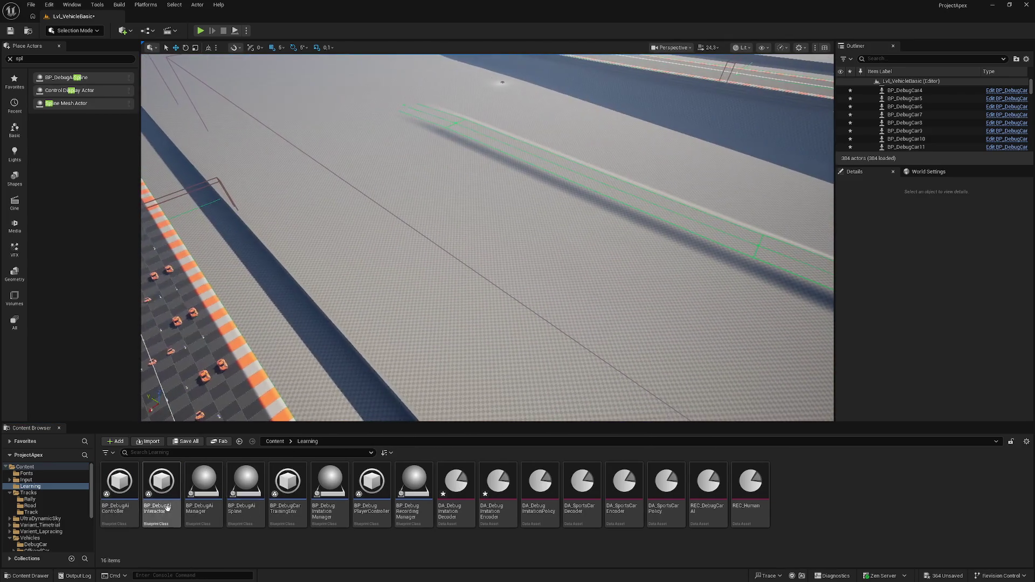
click(204, 488)
drag(636, 250, 716, 173)
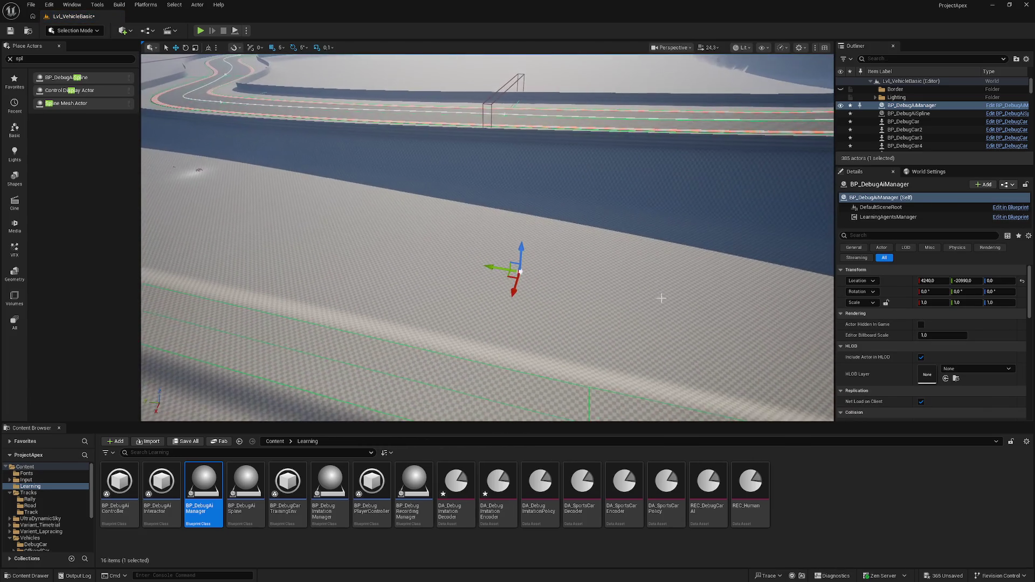
double_click(209, 492)
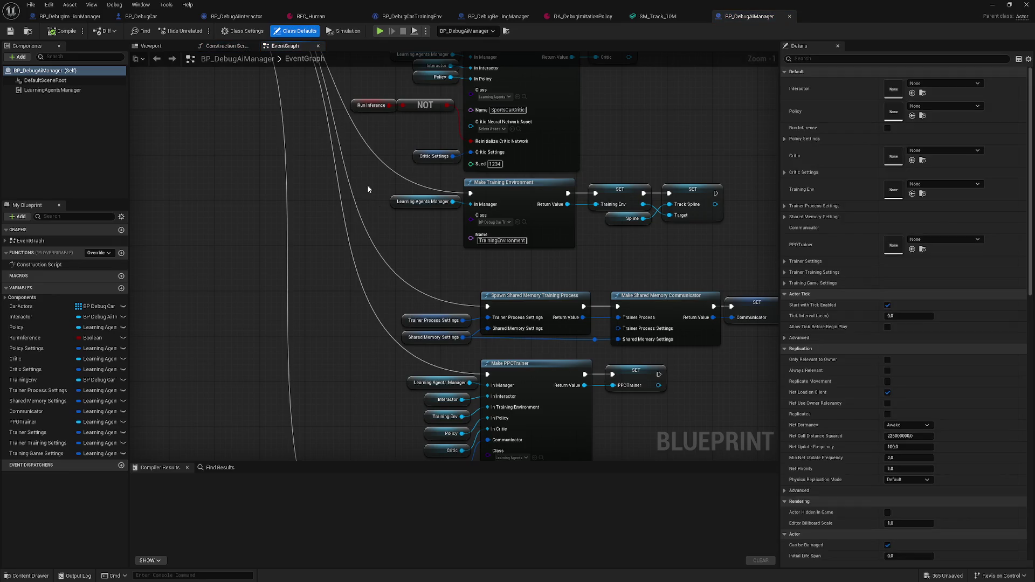
Pan the AI manager graph from Run Inference through trainer setup to the Event Tick branch.
click(364, 106)
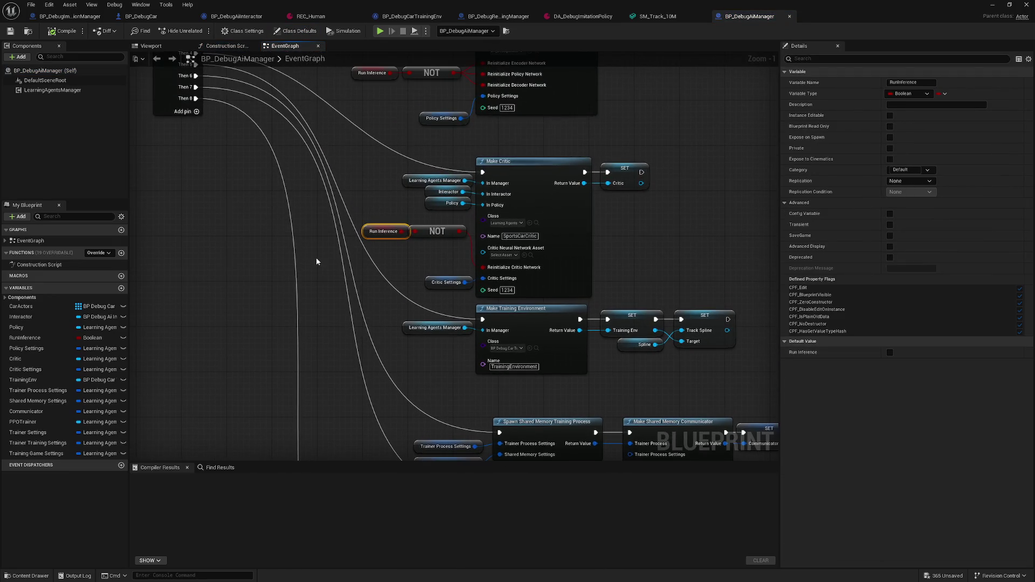
mouse_move(320, 261)
mouse_down()
mouse_move(307, 417)
mouse_move(340, 169)
mouse_up()
drag(323, 410, 324, 178)
mouse_move(318, 377)
mouse_down()
mouse_move(317, 253)
mouse_move(351, 181)
mouse_up()
drag(323, 318, 318, 237)
drag(275, 307, 279, 182)
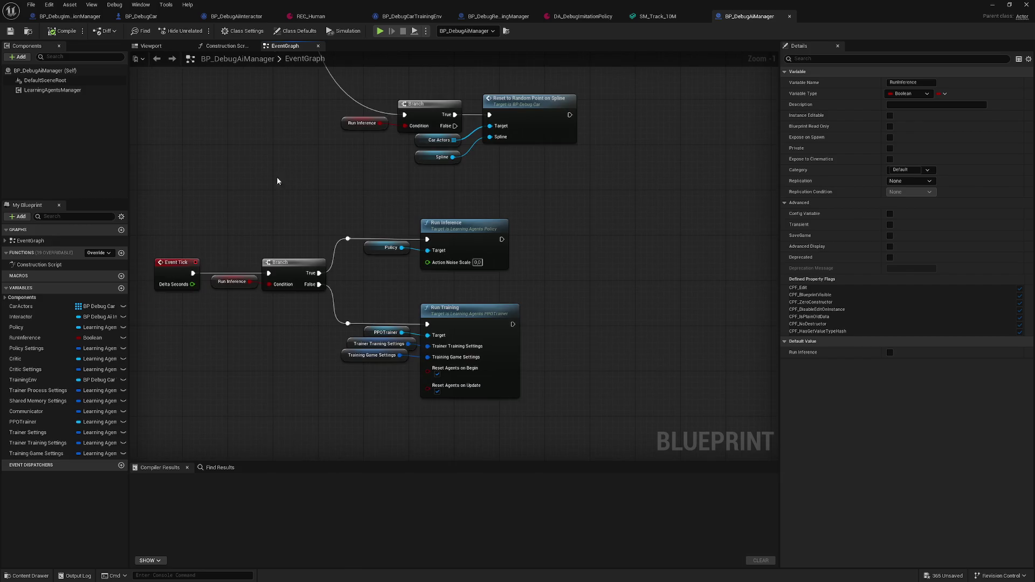
click(988, 7)
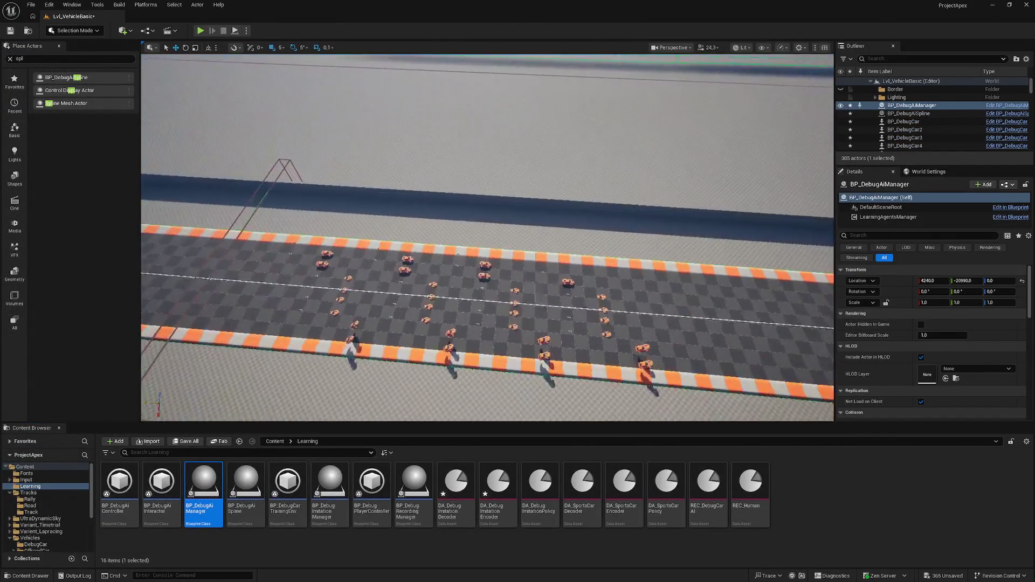
In World Settings, set the Game Mode's GameMode Override to GameMode.
scroll(442, 224, down, 5)
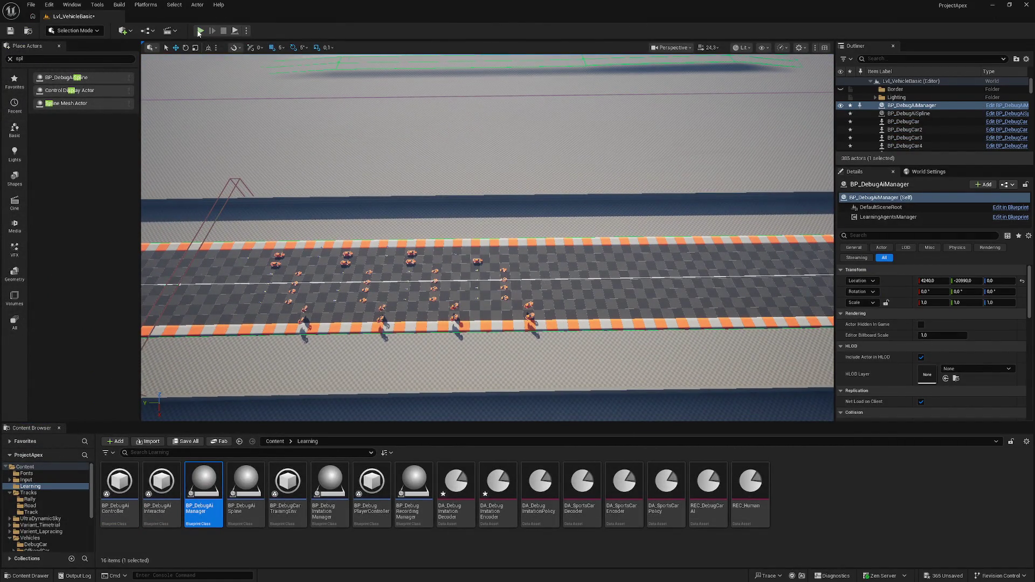
click(758, 160)
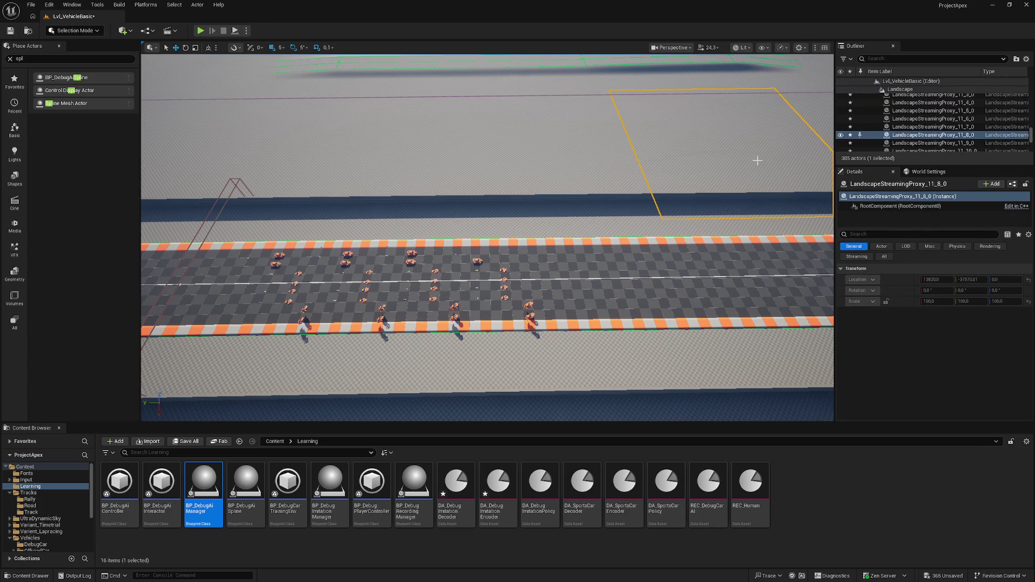
scroll(917, 137, up, 3)
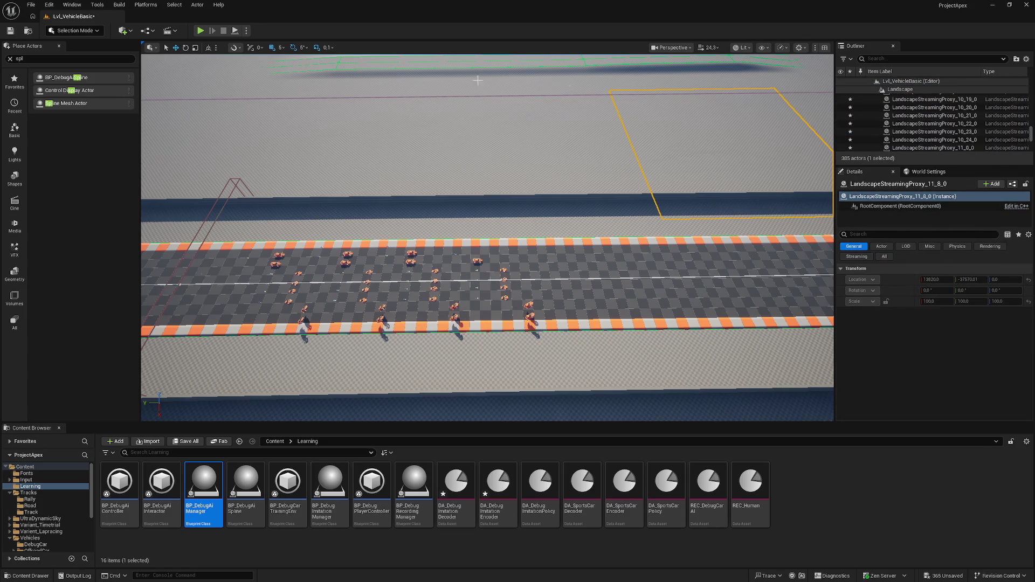
click(929, 172)
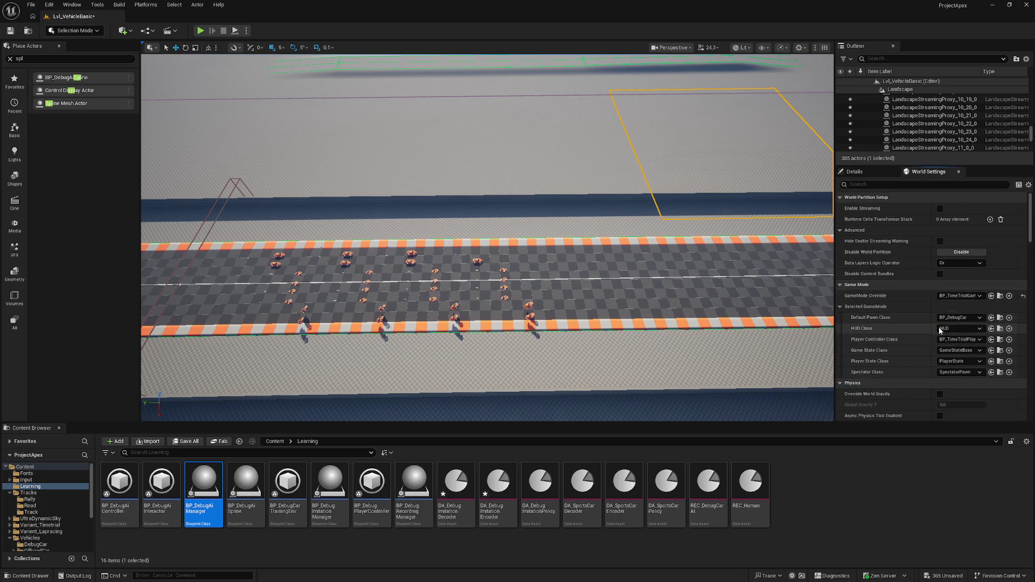
click(941, 285)
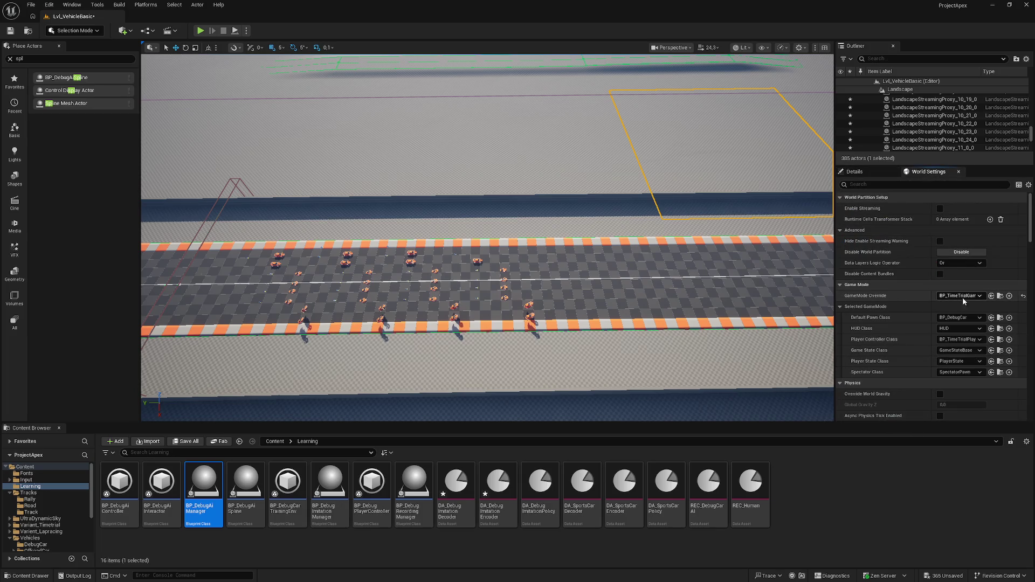
click(963, 295)
click(959, 361)
mouse_move(431, 126)
mouse_down()
mouse_move(409, 111)
mouse_move(431, 126)
mouse_up()
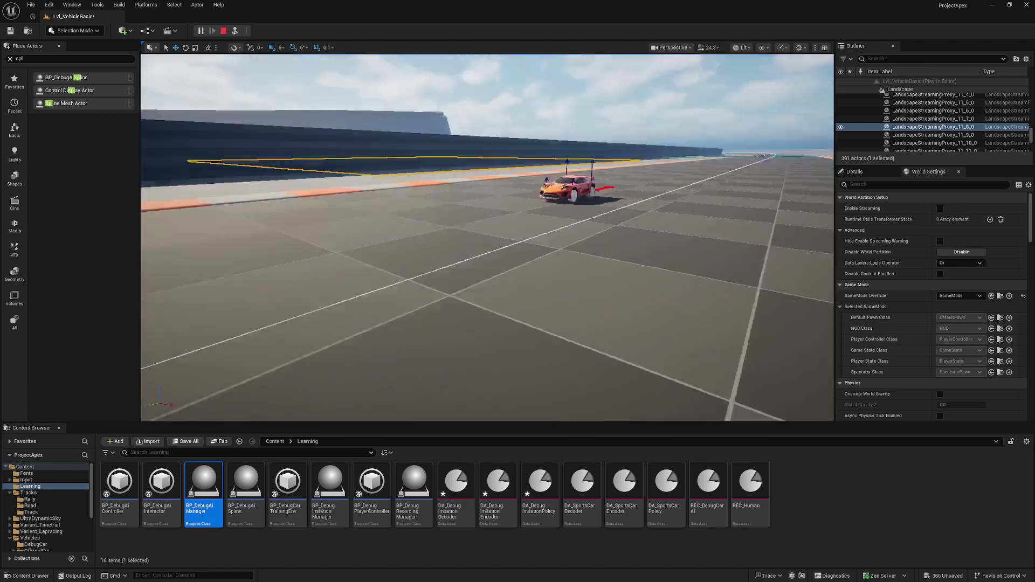
Select BP_DebugCar7 to watch its camera view, then pick the BP_DebugCarTrainingEnv asset.
click(575, 193)
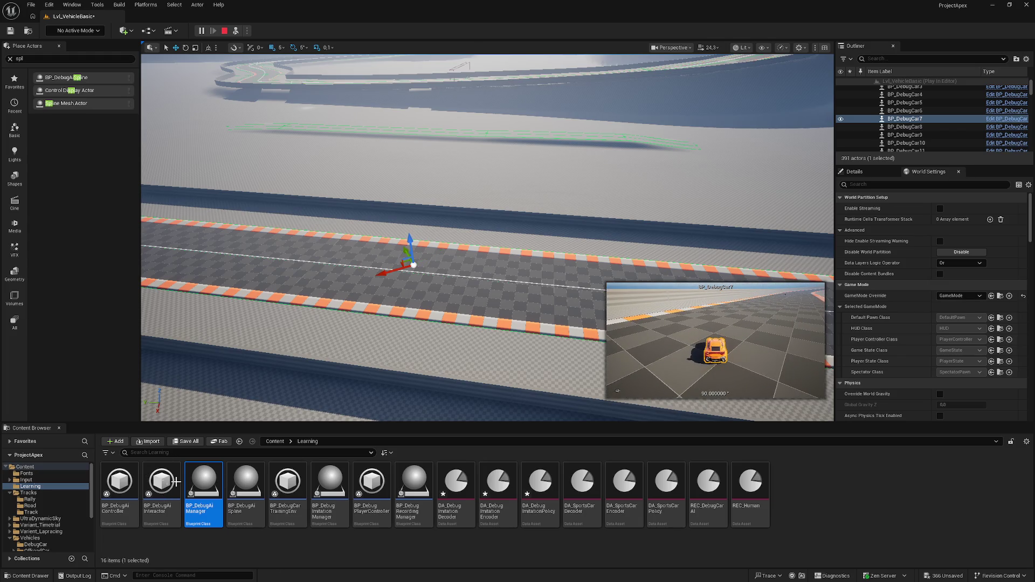
click(294, 481)
double_click(294, 481)
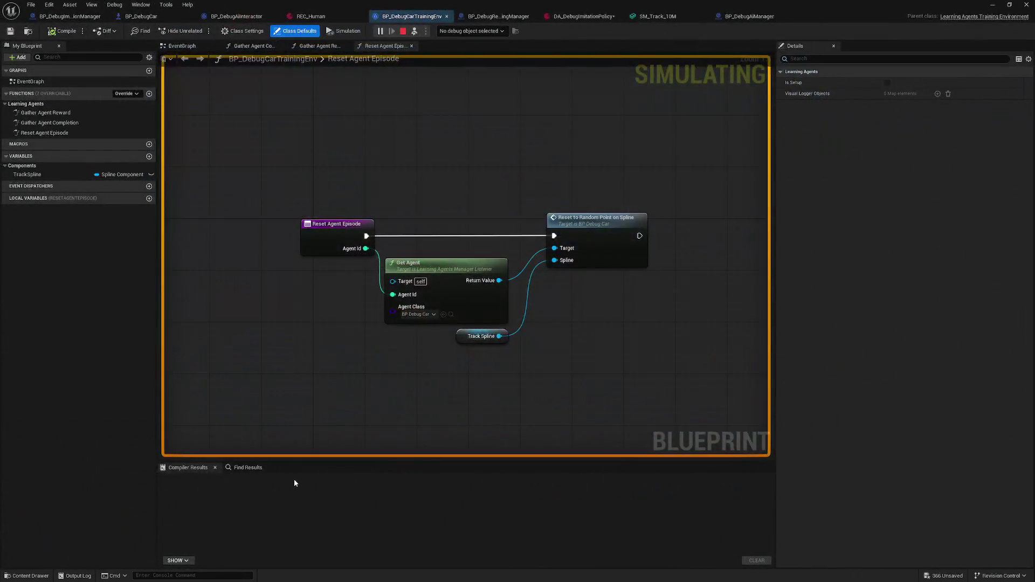
click(319, 46)
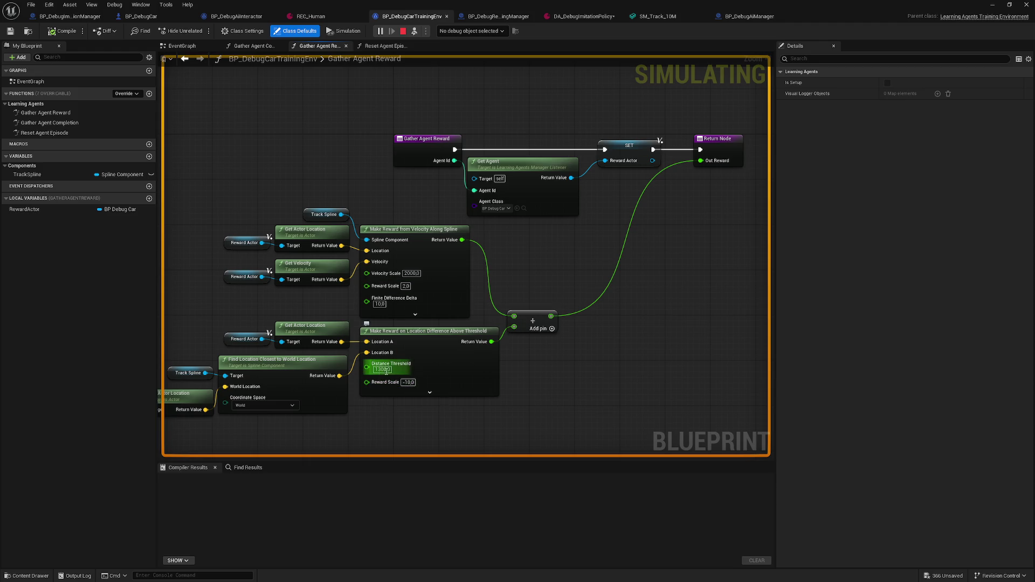
mouse_move(243, 303)
mouse_down()
mouse_move(370, 296)
mouse_move(361, 300)
mouse_up()
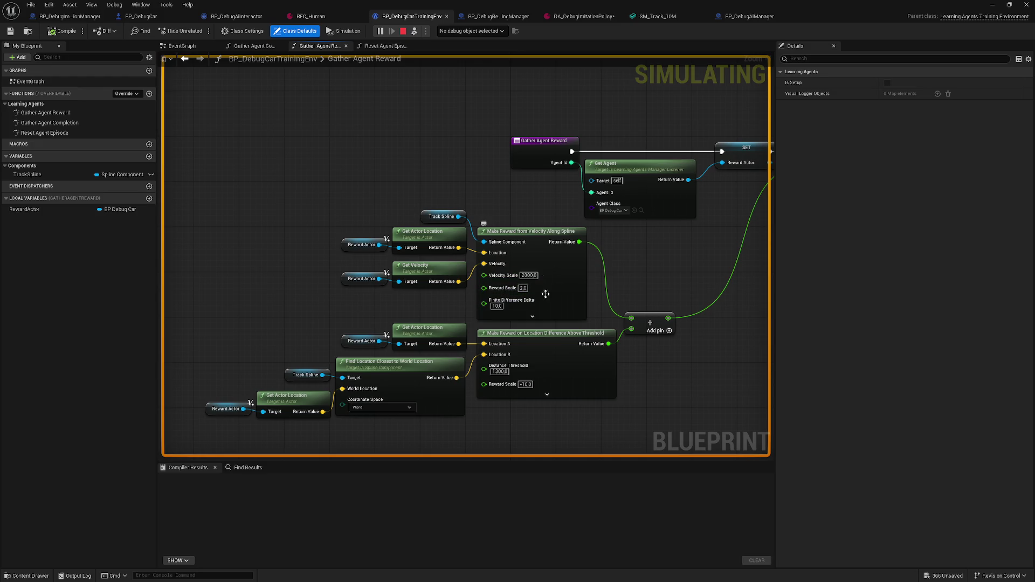
click(995, 6)
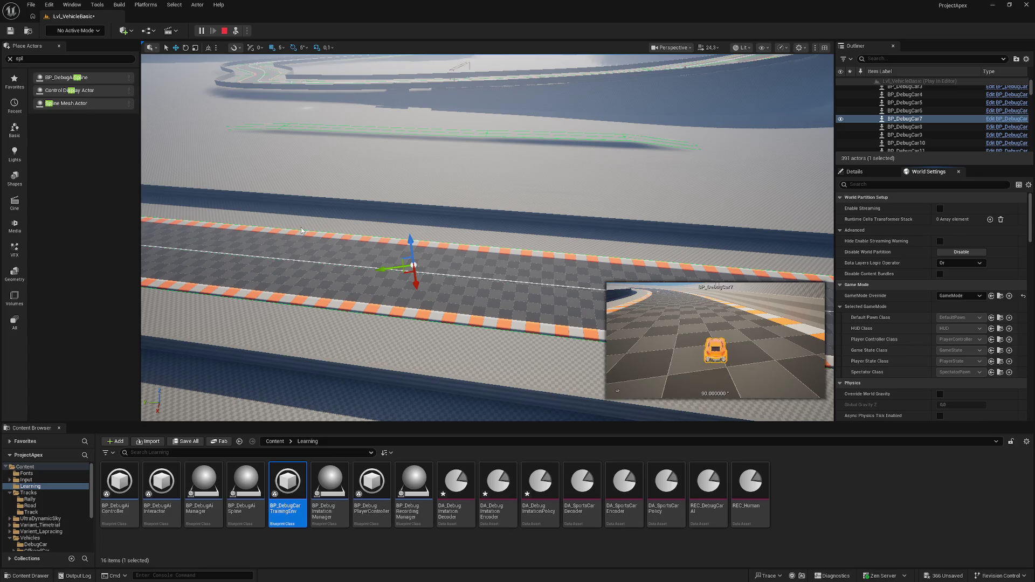
Return to BP_DebugCarTrainingEnv and zoom and pan its Gather Agent Reward graph.
key(alt+Tab)
scroll(317, 248, up, 1)
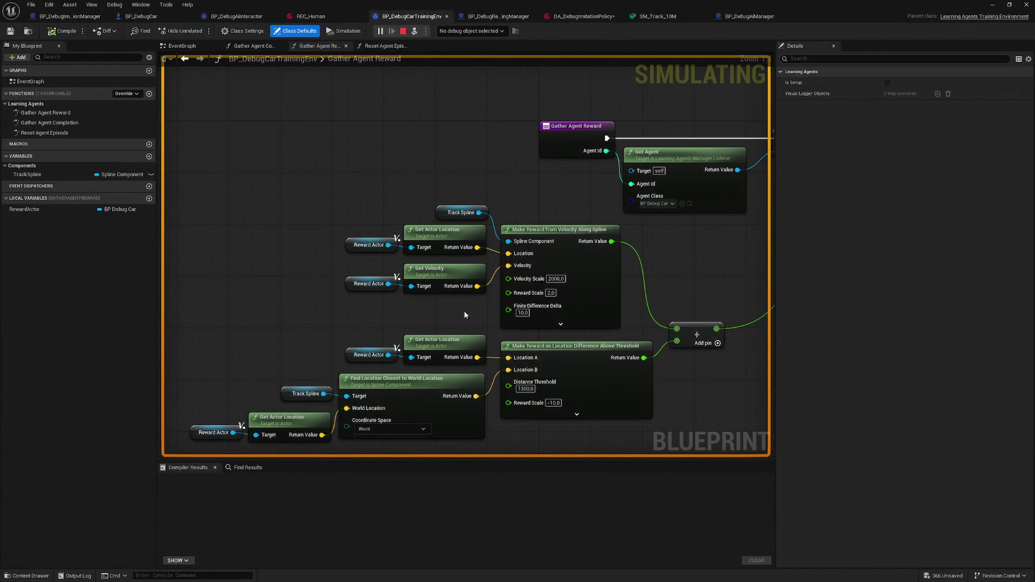
scroll(502, 245, up, 1)
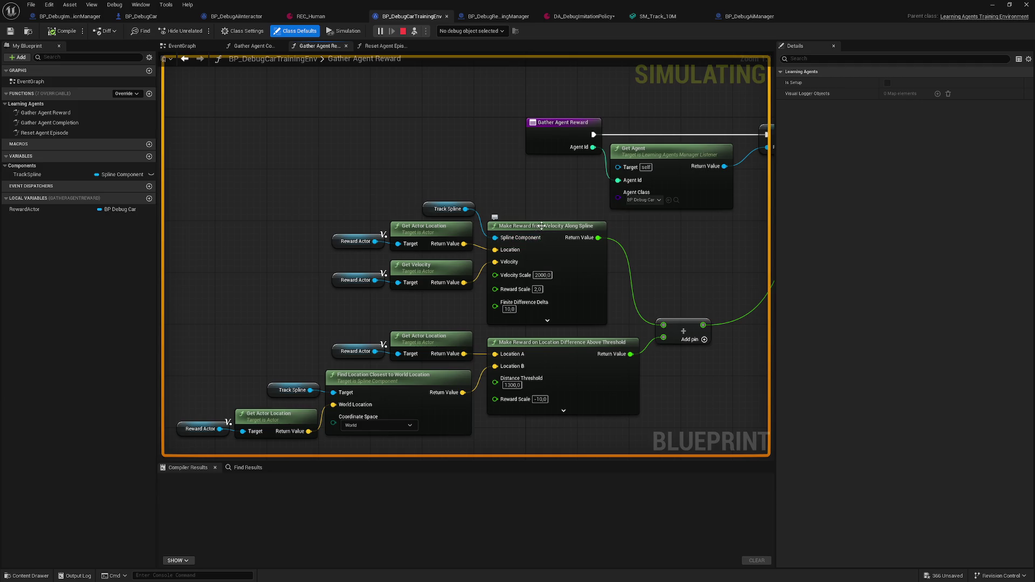
mouse_move(677, 269)
mouse_down()
mouse_move(632, 235)
mouse_move(653, 204)
mouse_up()
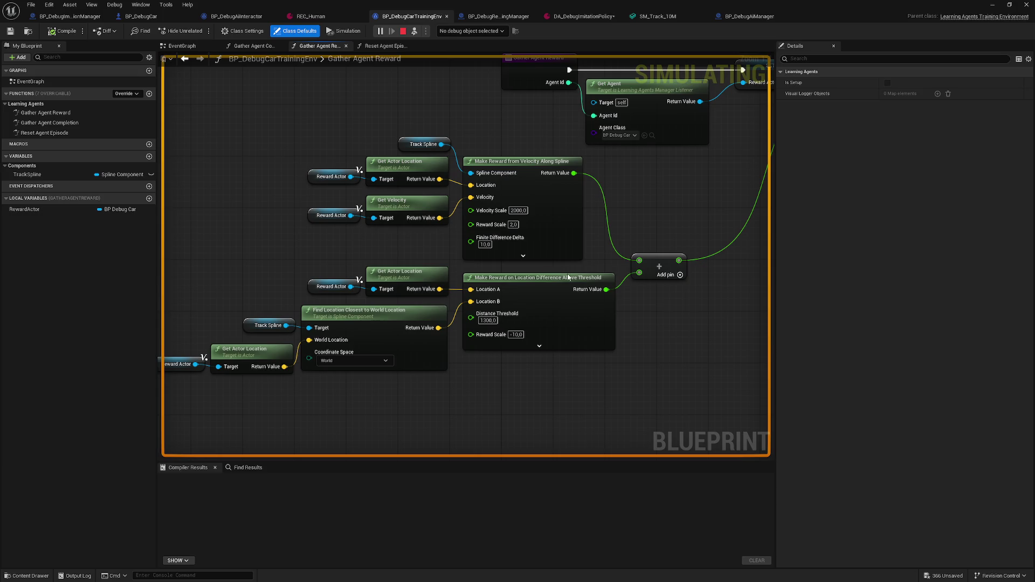